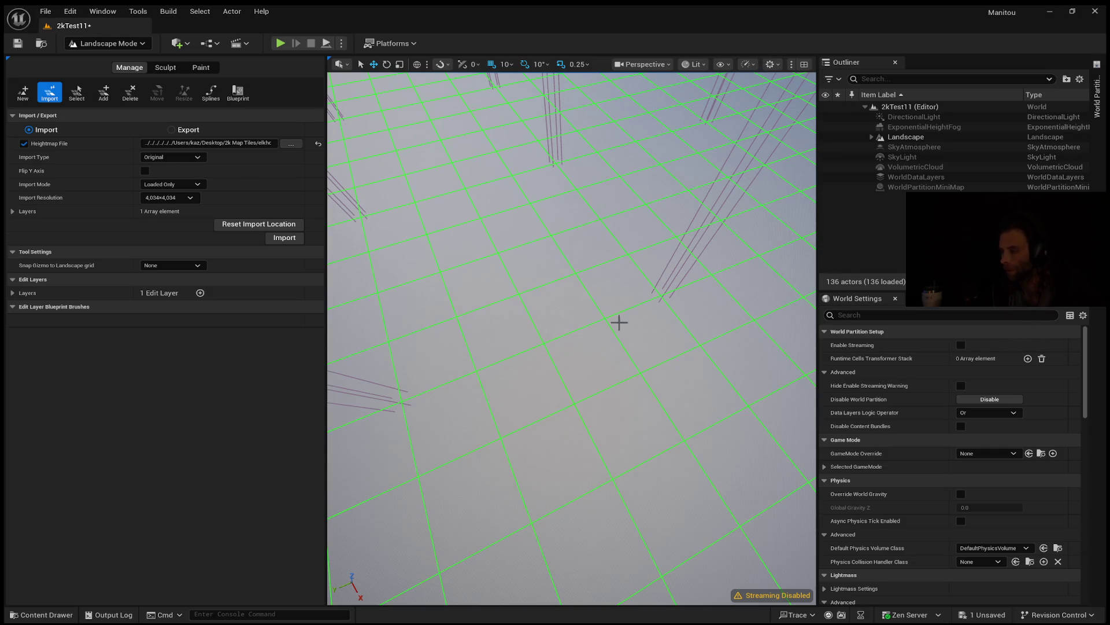
# Orbit and pull the Perspective camera back until the landscape's yellow boundary and grid are in view
pyautogui.moveTo(620, 322); pyautogui.dragTo(619, 322, button='right')
pyautogui.moveTo(456, 336); pyautogui.dragTo(456, 335, button='right')
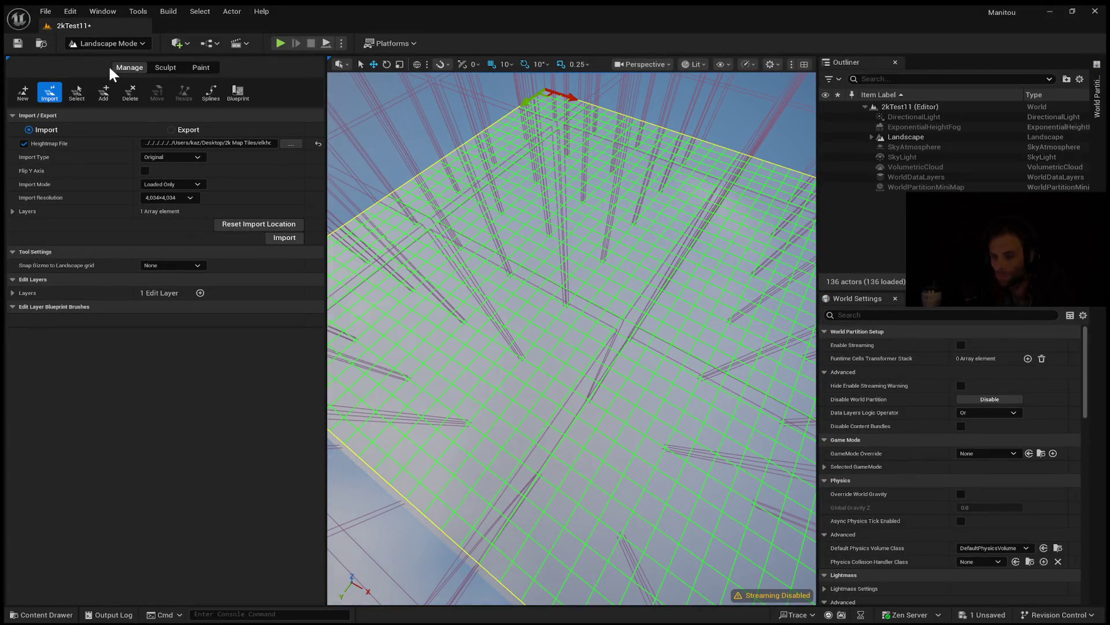
pyautogui.click(45, 11)
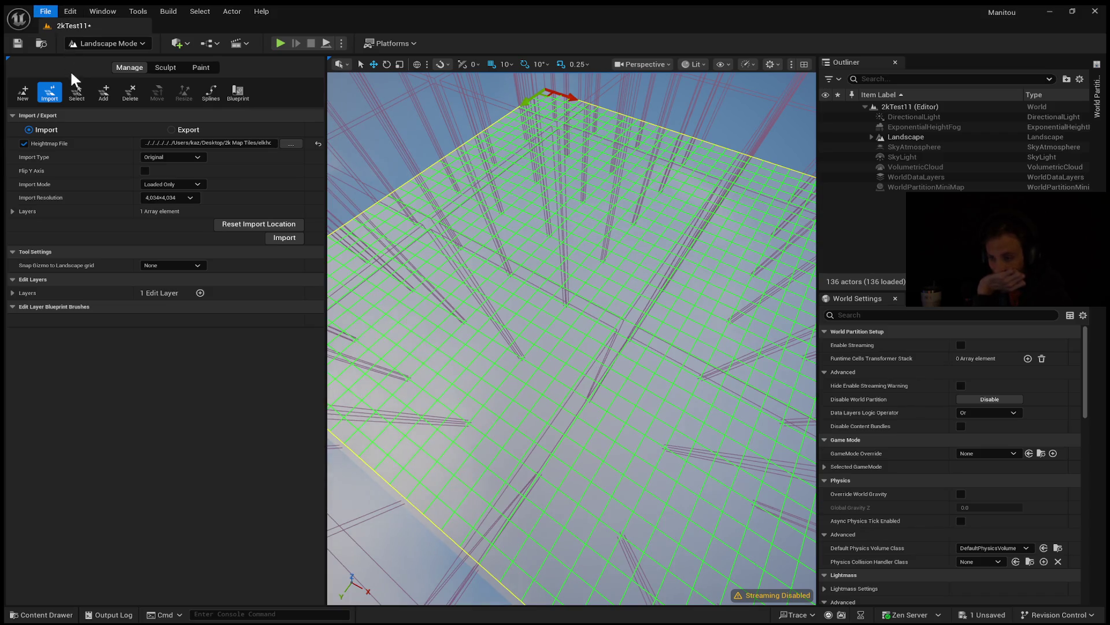
pyautogui.click(49, 11)
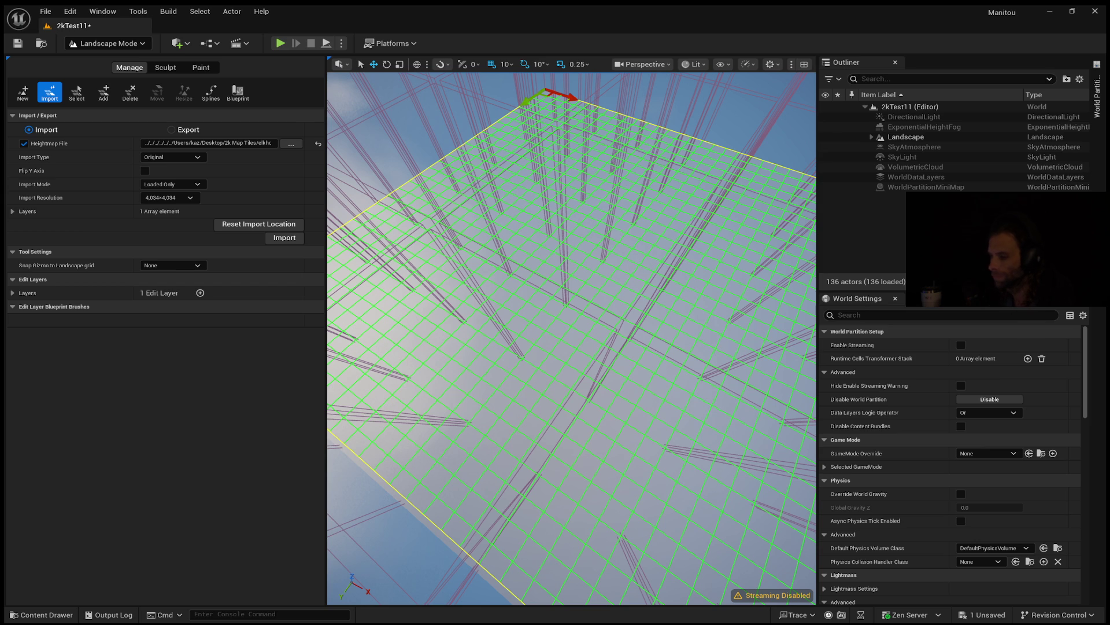
# Raise the camera to look squarely down on the landscape grid
pyautogui.moveTo(555, 218)
pyautogui.mouseDown(button='right')
pyautogui.moveTo(596, 234)
pyautogui.moveTo(595, 269)
pyautogui.moveTo(596, 255)
pyautogui.moveTo(677, 264)
pyautogui.mouseUp(button='right')
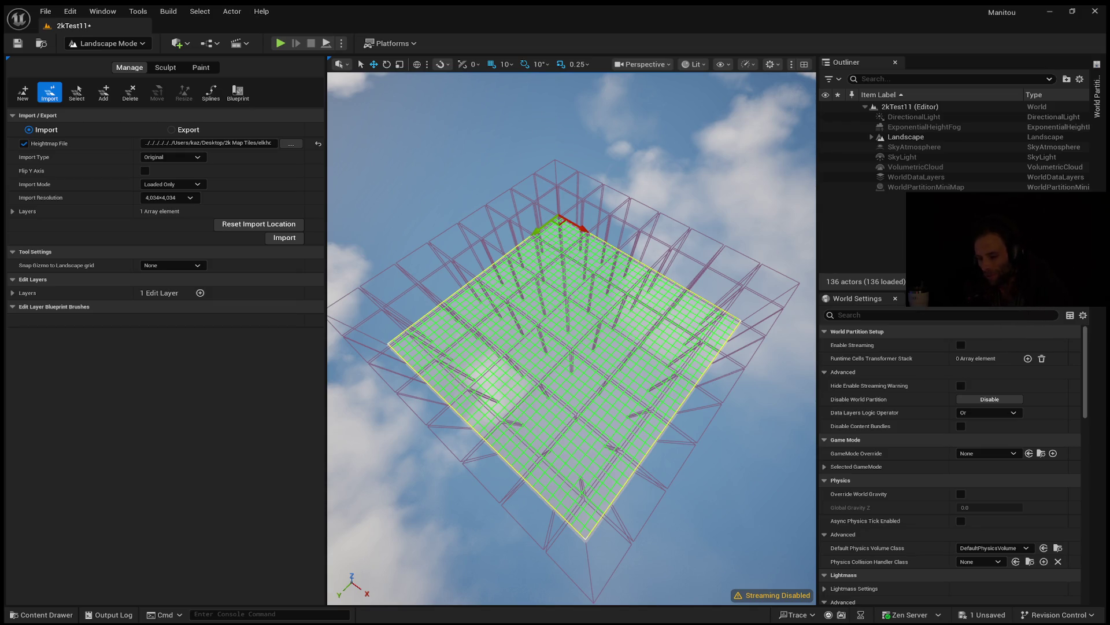
# Create a new Open World level and switch to Landscape Mode (Shift+2) for a new landscape
pyautogui.moveTo(370, 405); pyautogui.dragTo(353, 335)
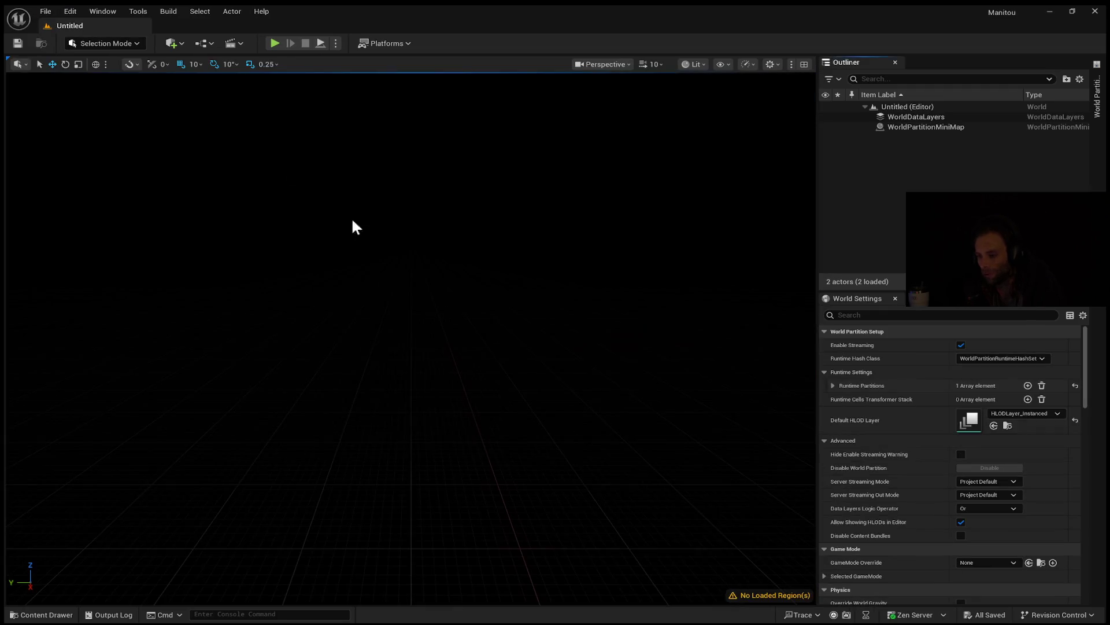
pyautogui.click(151, 153)
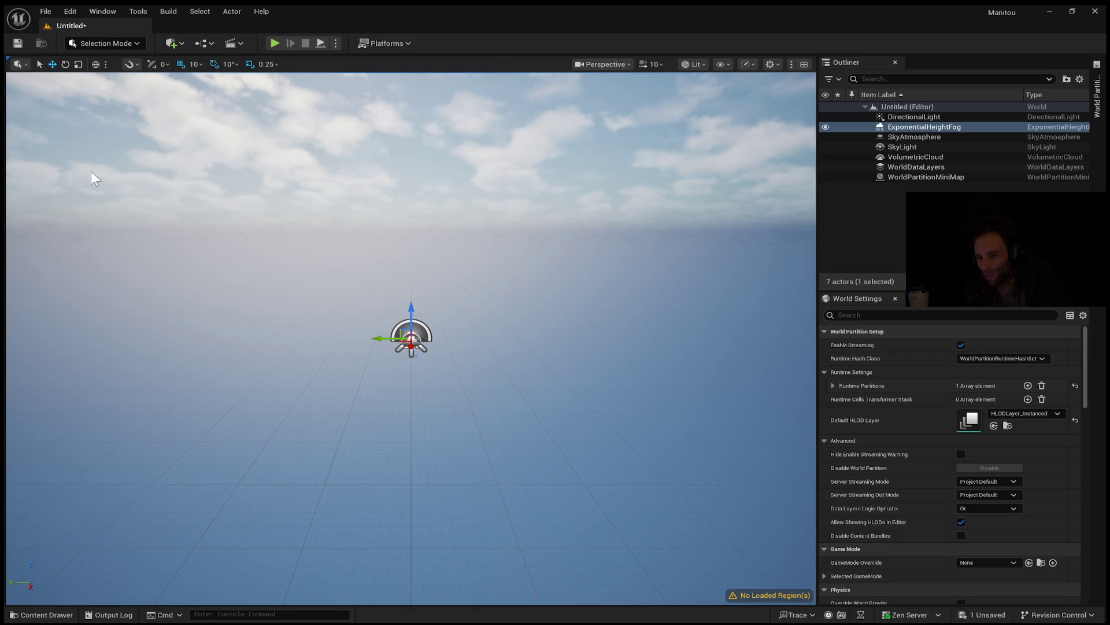
pyautogui.hotkey('shift', '2')
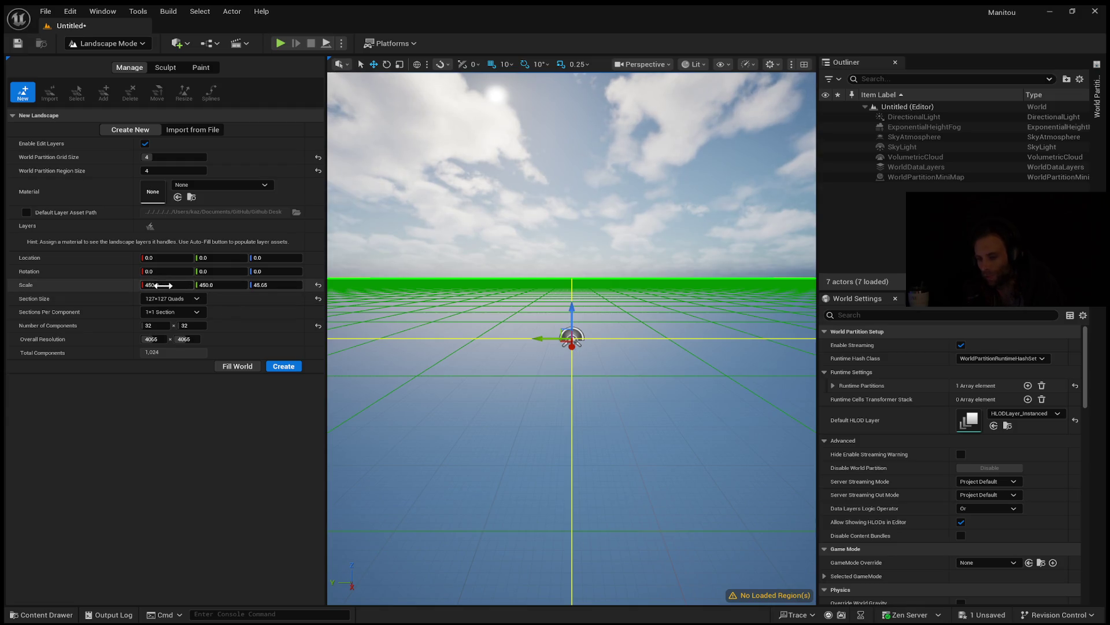
# Reset landscape scale to 100 and set 255×255-quad sections with 2×2 sections per component
pyautogui.click(163, 285)
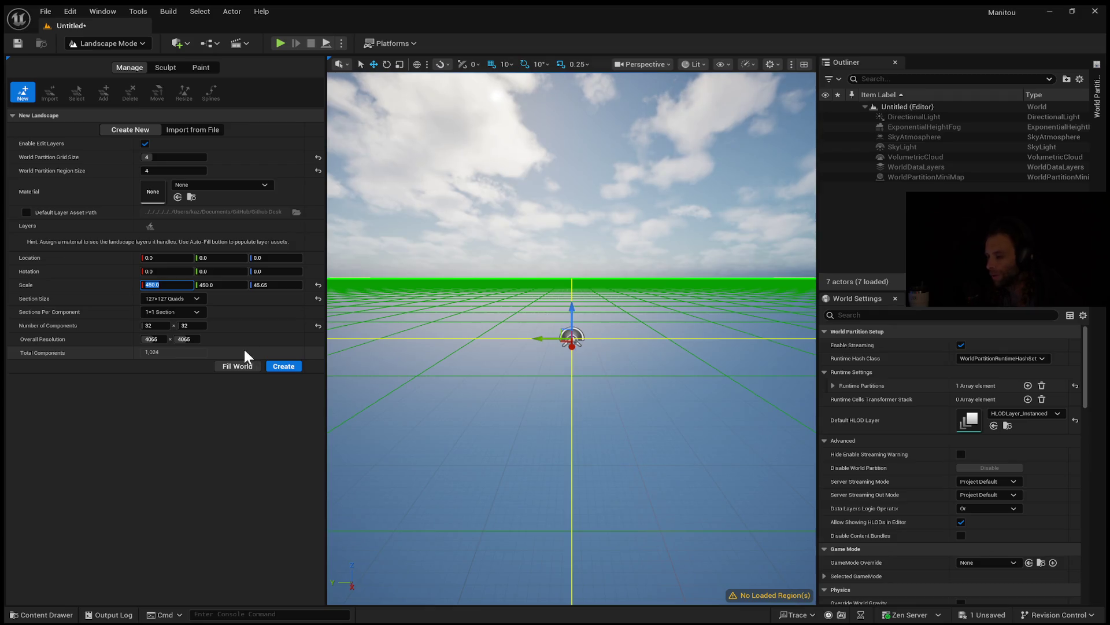
pyautogui.click(176, 284)
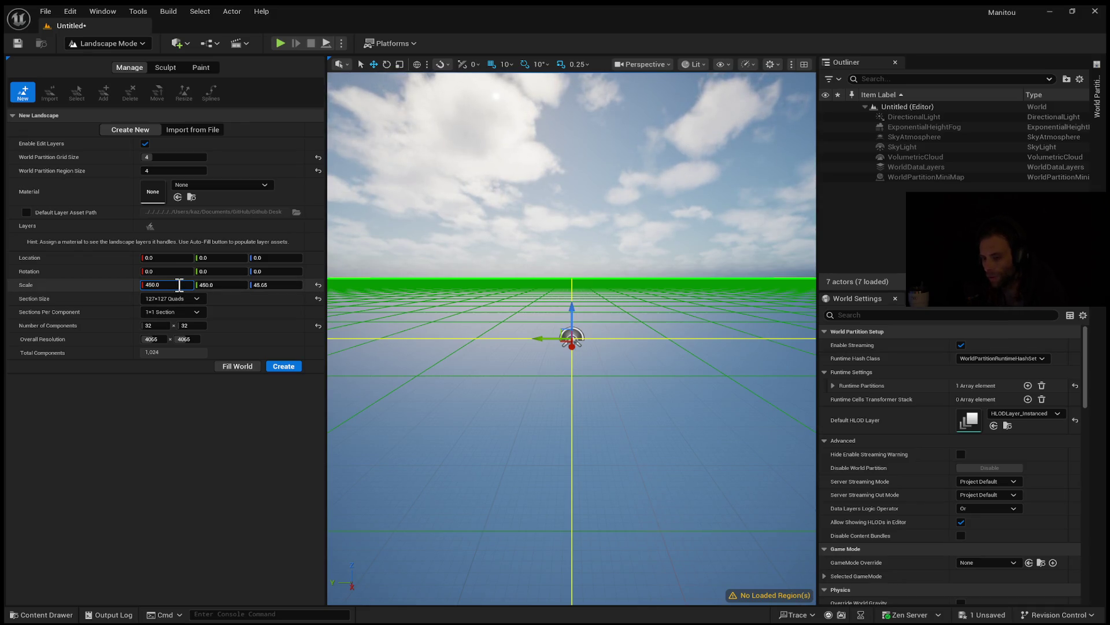
pyautogui.click(317, 285)
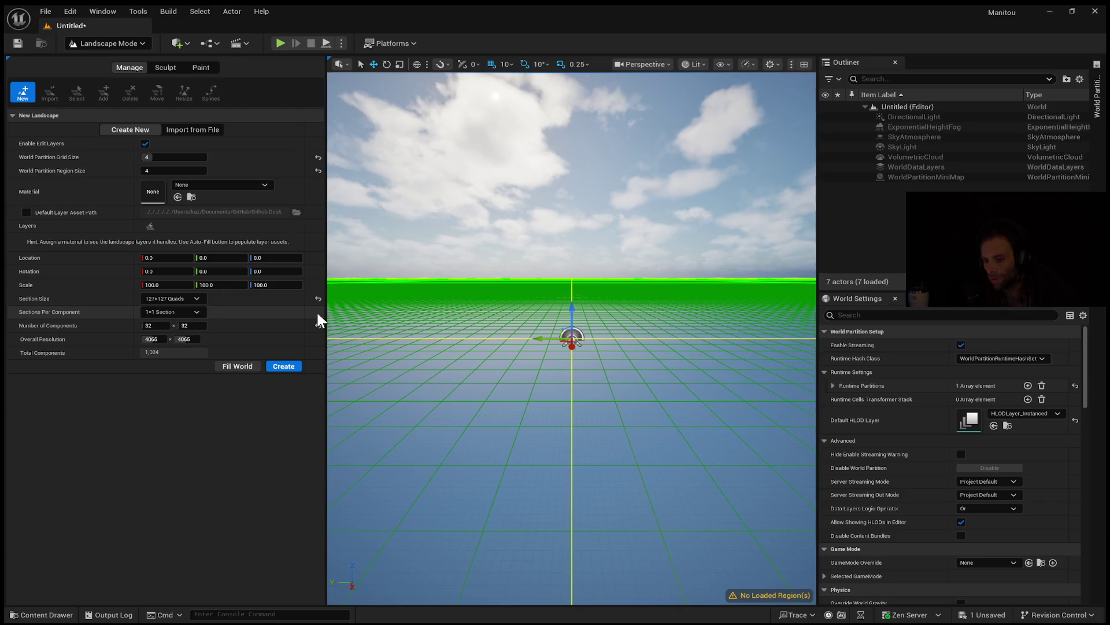
pyautogui.click(196, 298)
pyautogui.click(184, 366)
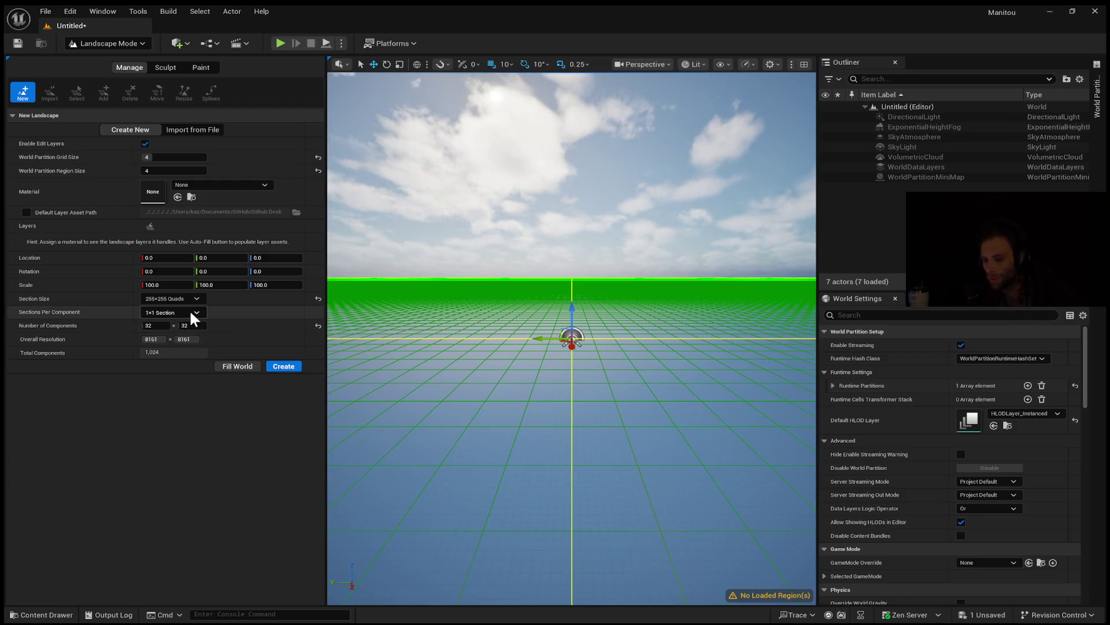
pyautogui.click(174, 311)
pyautogui.click(174, 335)
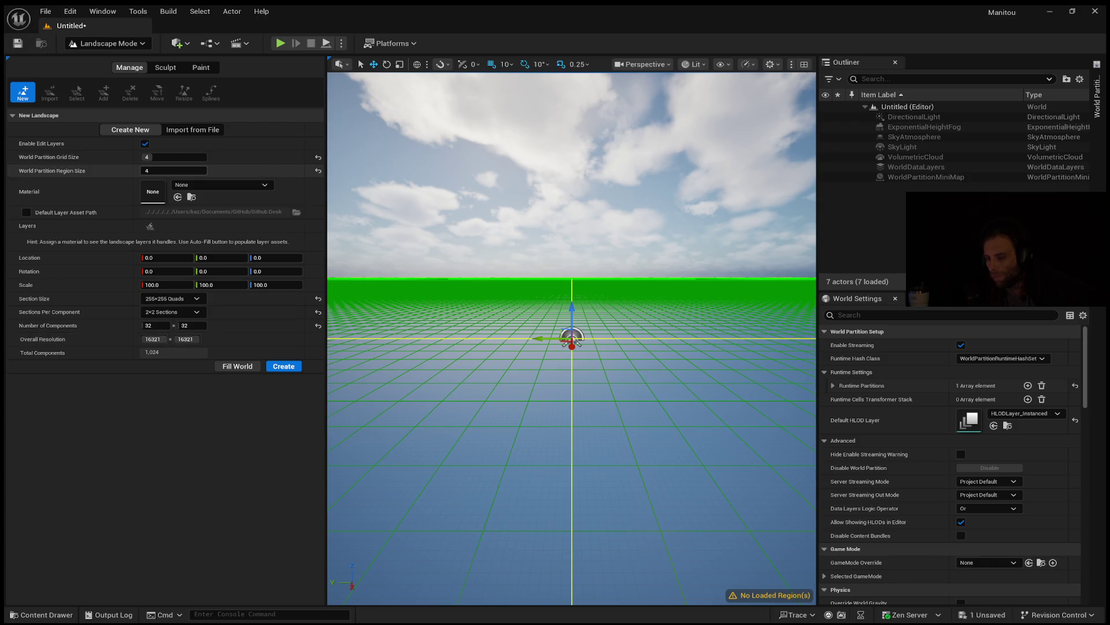
# Narrow the landscape settings panel and shift the Outliner splitter to enlarge the viewport
pyautogui.click(163, 157)
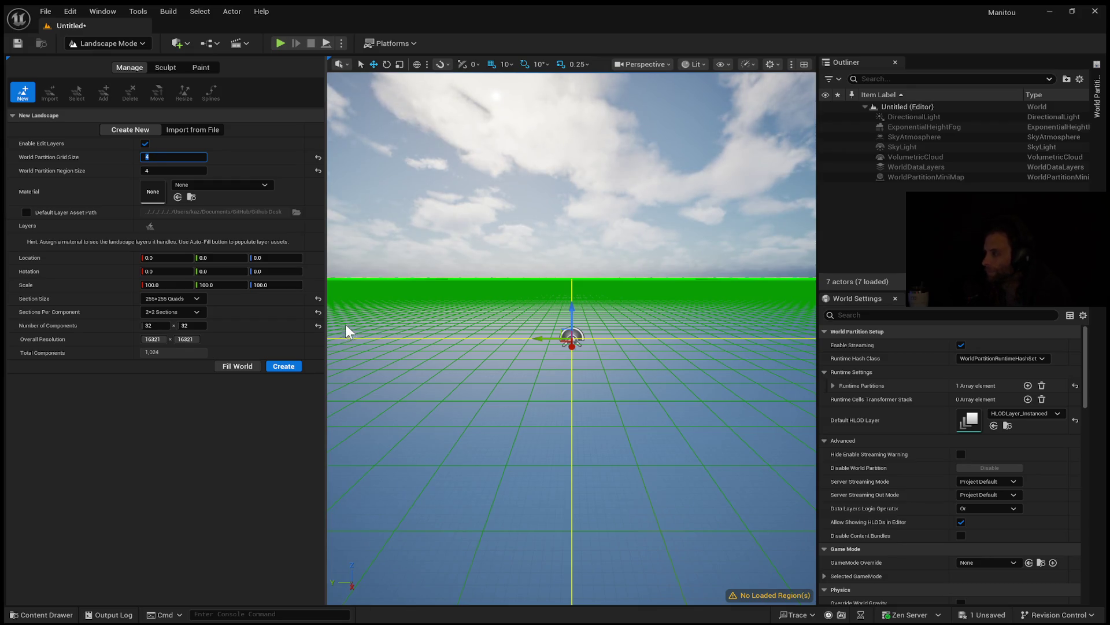
pyautogui.moveTo(325, 385); pyautogui.dragTo(255, 384)
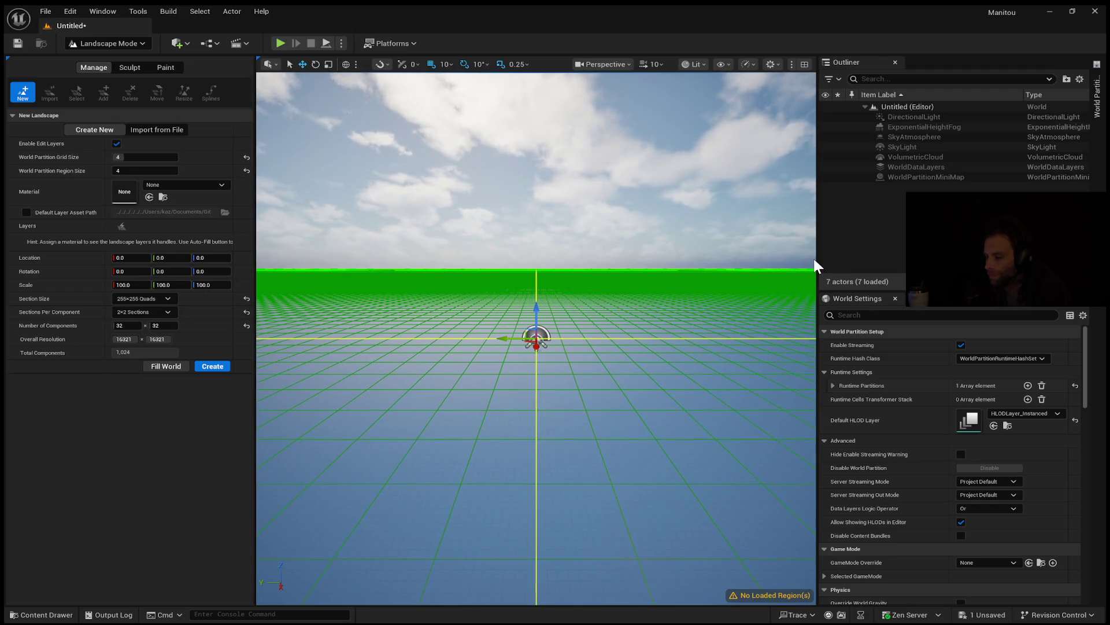
pyautogui.moveTo(814, 260); pyautogui.dragTo(833, 258)
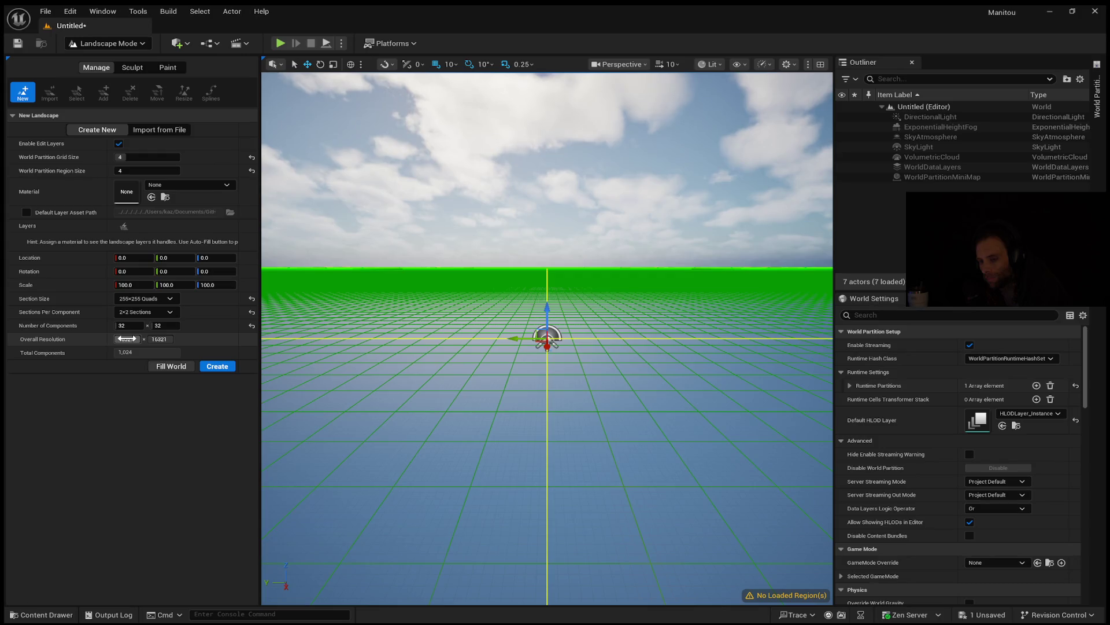
# Set Number of Components to 16 × 16 (256 total, 8161 × 8161 resolution) and tilt the view onto the grid
pyautogui.click(128, 339)
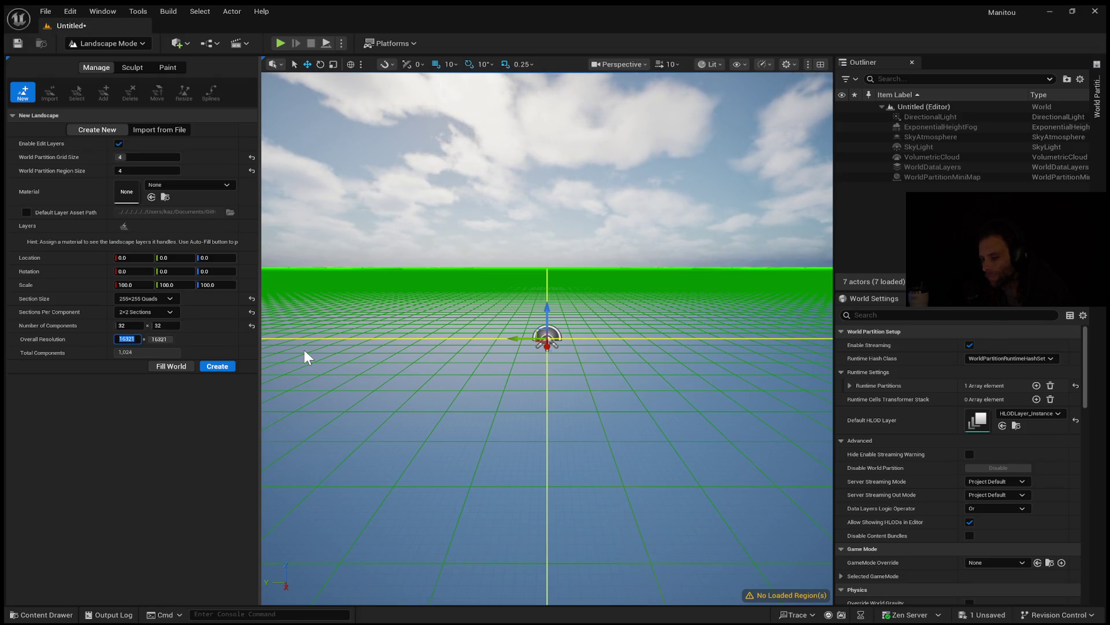
pyautogui.hotkey('shift', 'Tab')
pyautogui.hotkey('shift', 'Tab')
pyautogui.write('16')
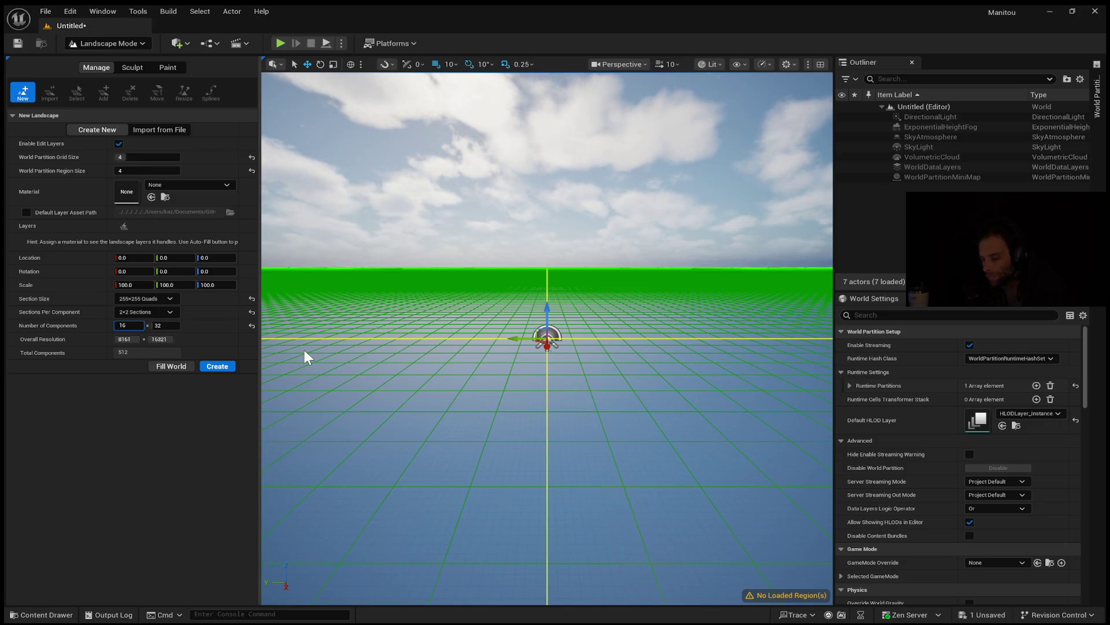
pyautogui.press('BackSpace')
pyautogui.press('BackSpace')
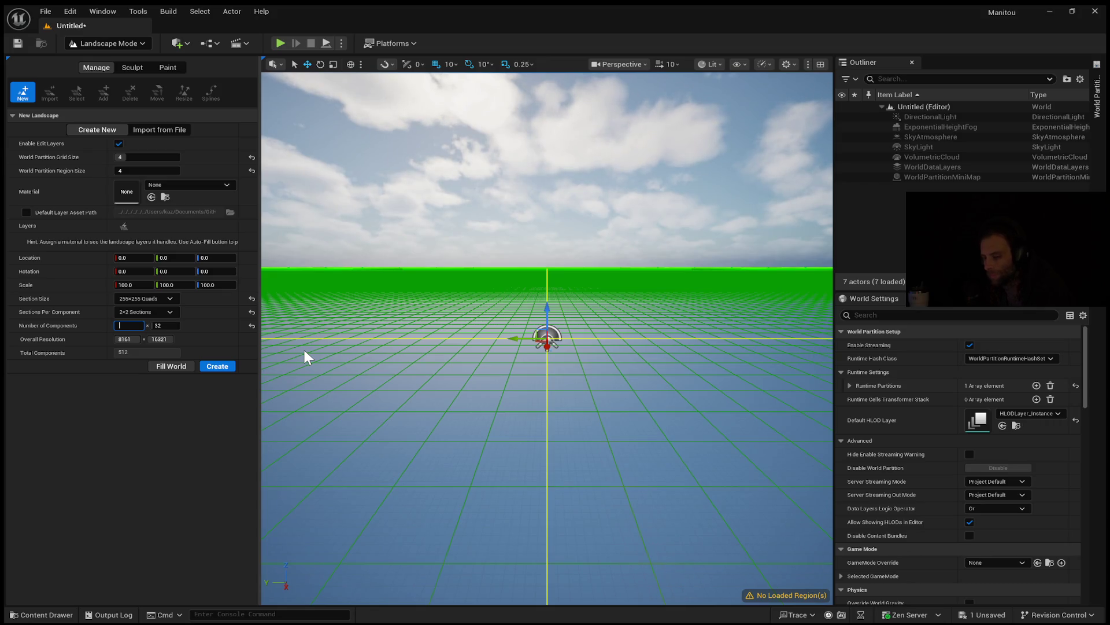
pyautogui.write('16')
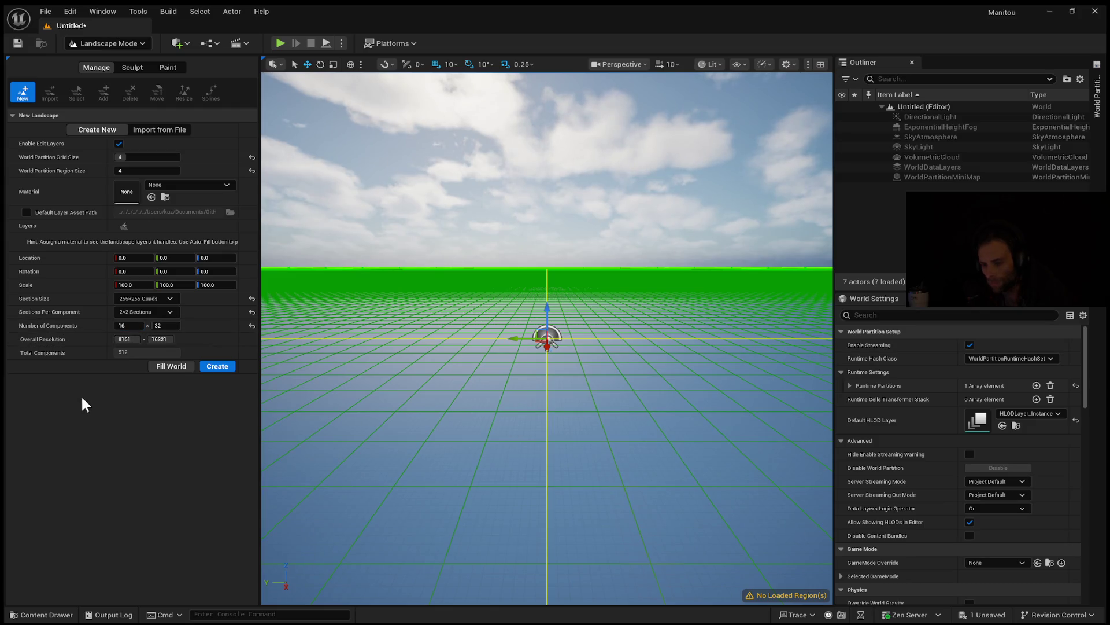
pyautogui.doubleClick(124, 325)
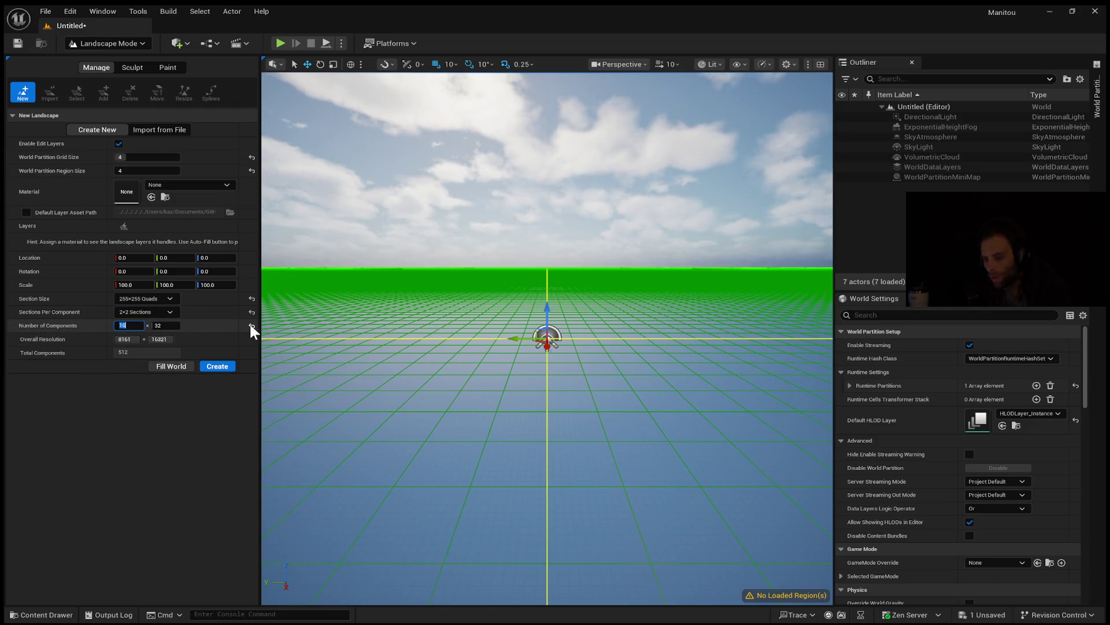
pyautogui.write('8')
pyautogui.press('Return')
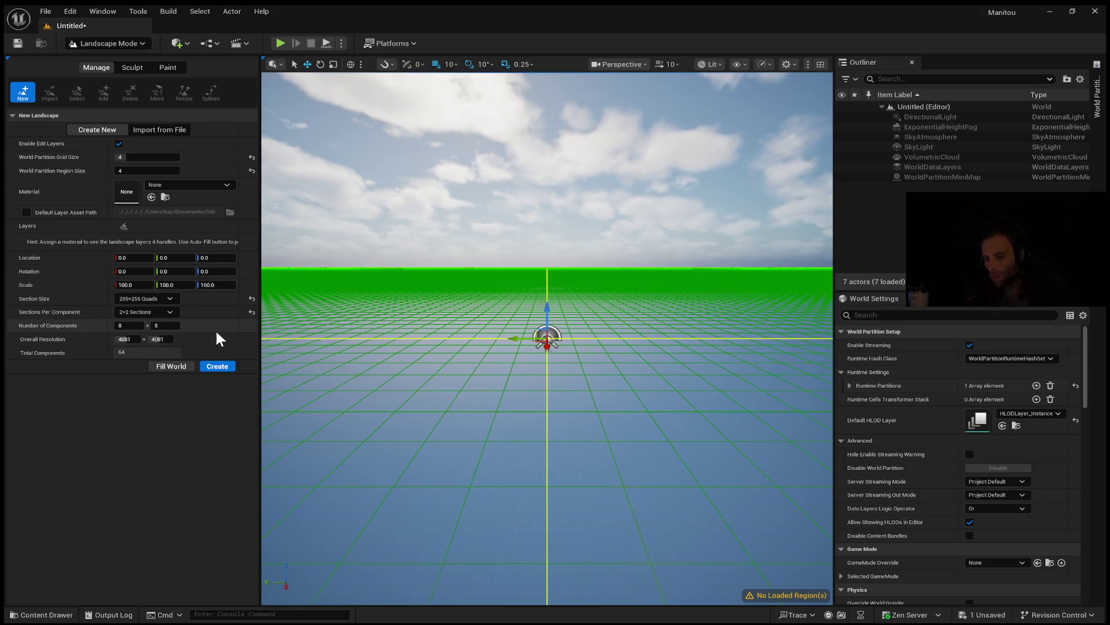
pyautogui.moveTo(121, 338)
pyautogui.mouseDown()
pyautogui.moveTo(172, 339)
pyautogui.moveTo(152, 350)
pyautogui.mouseUp()
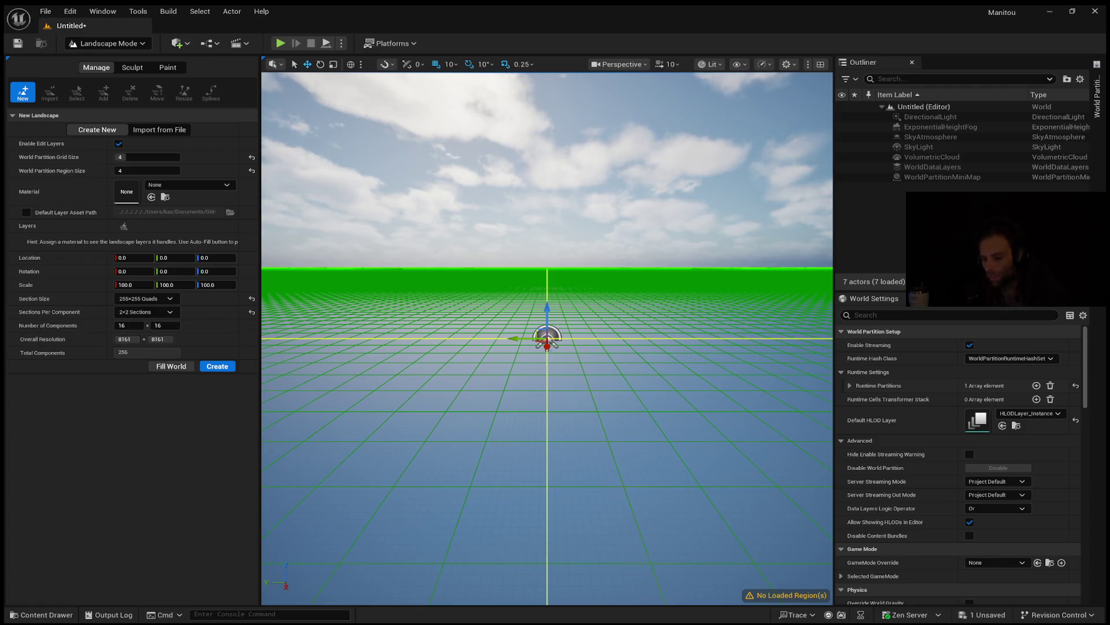
pyautogui.moveTo(427, 451)
pyautogui.mouseDown(button='right')
pyautogui.moveTo(448, 526)
pyautogui.moveTo(446, 471)
pyautogui.mouseUp(button='right')
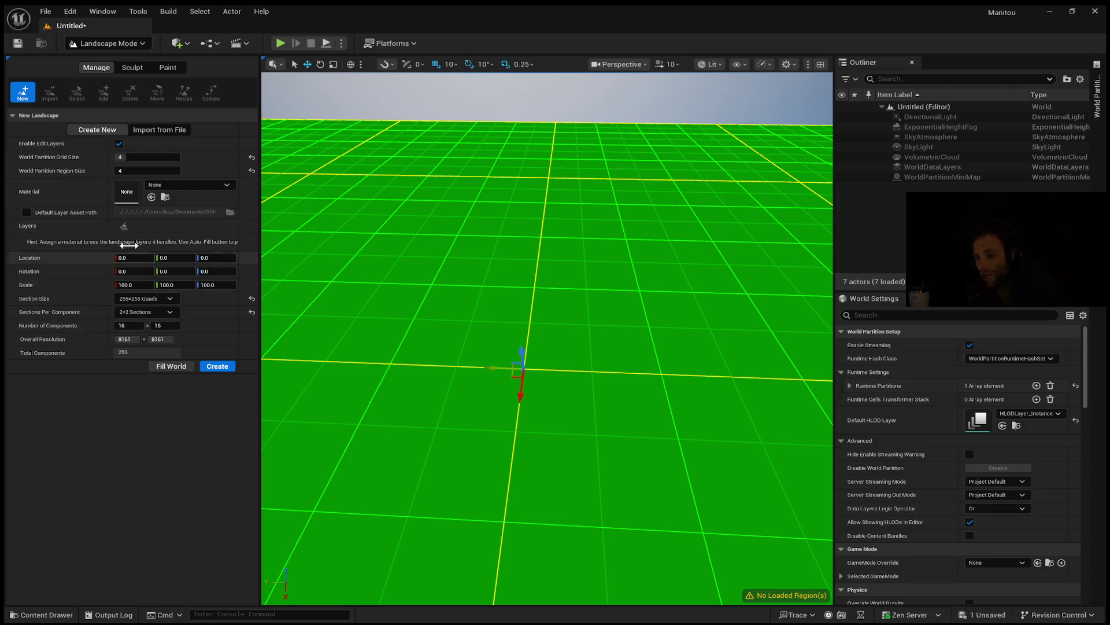
# Switch New Landscape to Import from File, previewing a 4,034×4,034 heightmap
pyautogui.click(170, 126)
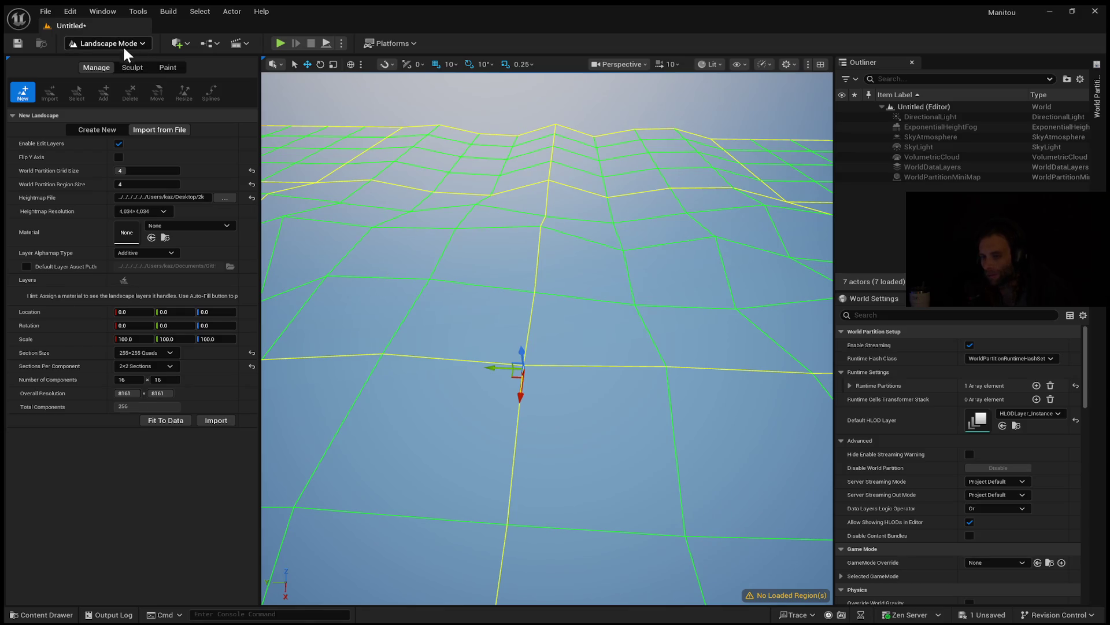
# Switch back to Create New, keeping 16 × 16 components at 8161 × 8161 resolution
pyautogui.click(110, 127)
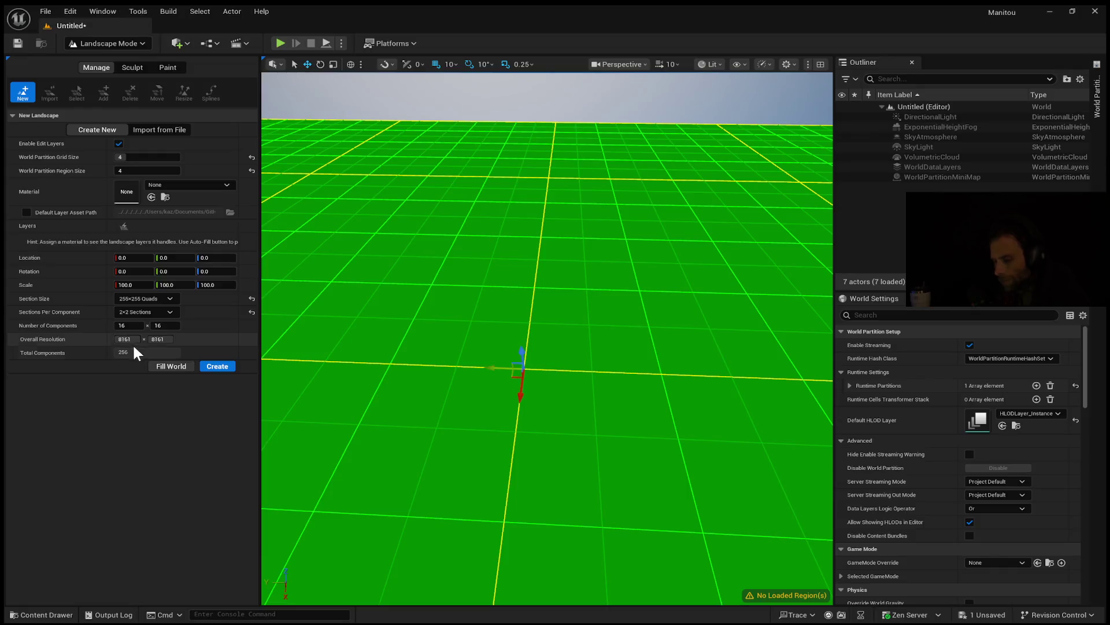
# Change to 127×127-quad sections, 1×1 per component and 32 × 32 components at 4066 resolution
pyautogui.moveTo(134, 338); pyautogui.dragTo(95, 339)
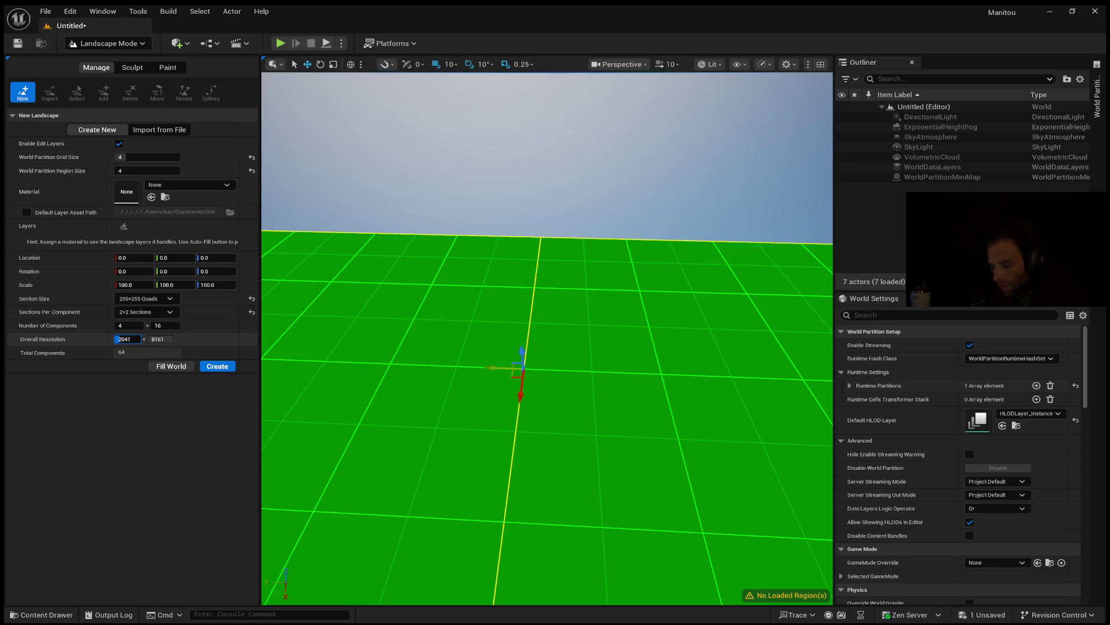
pyautogui.click(169, 325)
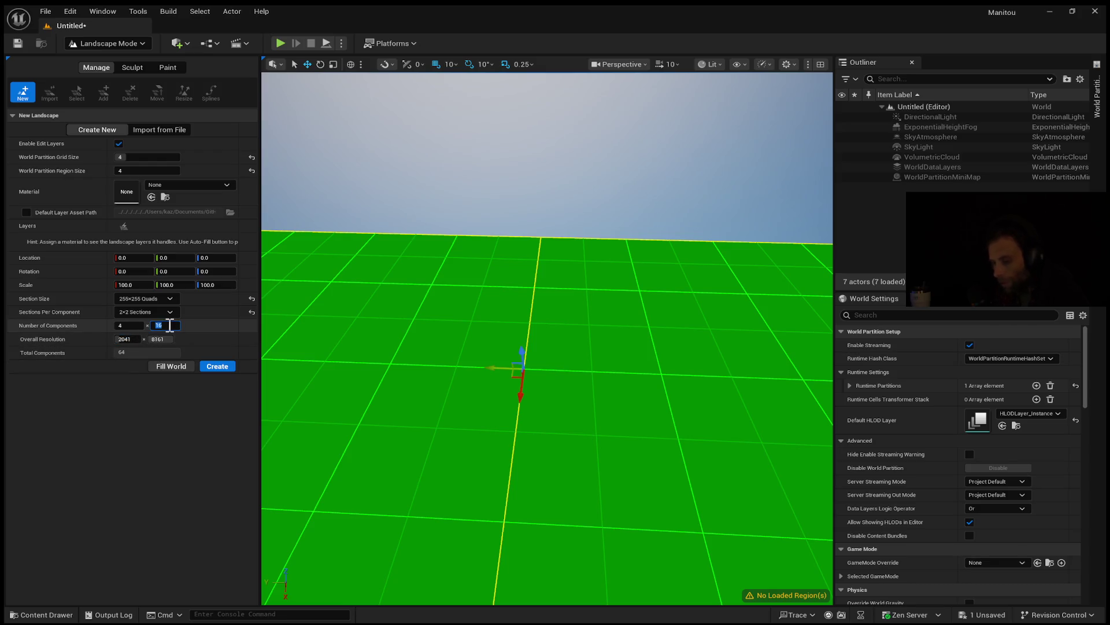
pyautogui.write('4')
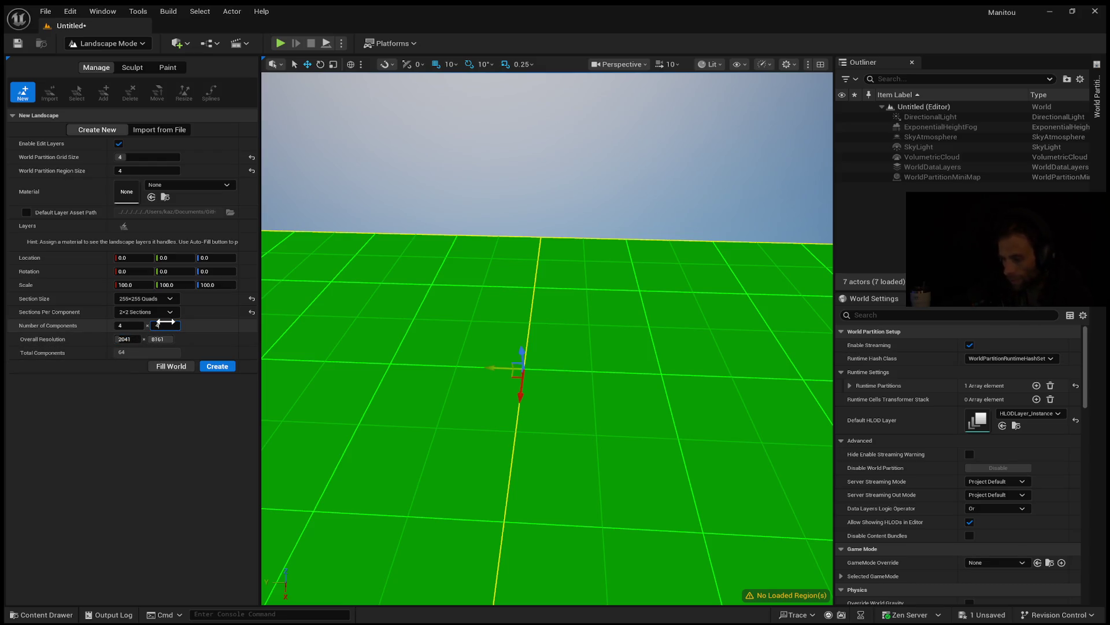
pyautogui.press('Return')
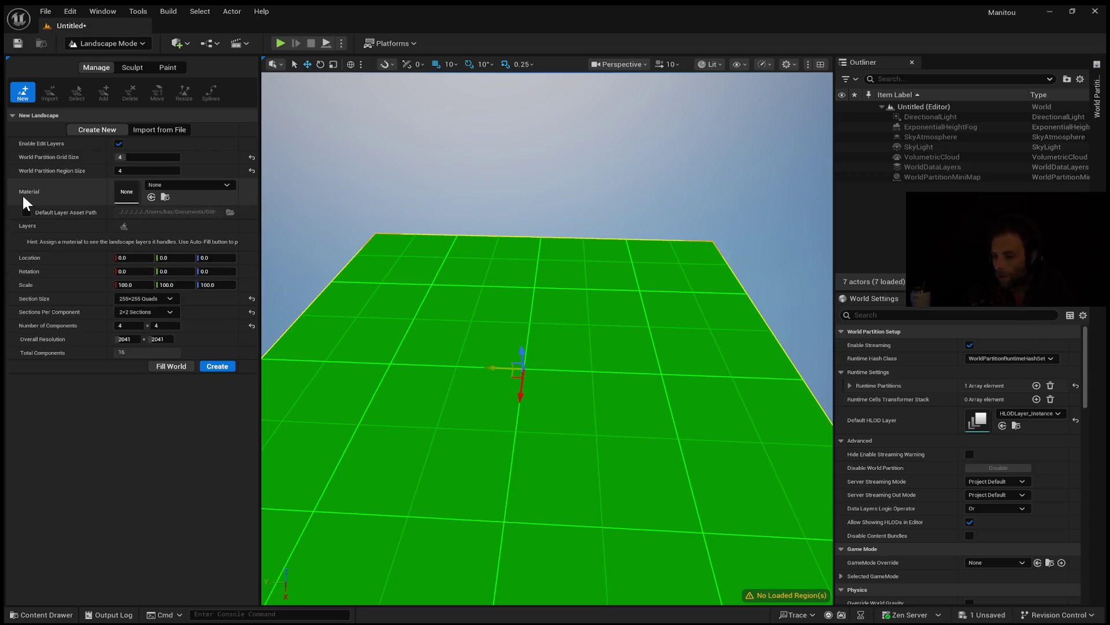
pyautogui.hotkey('ctrl', 'z')
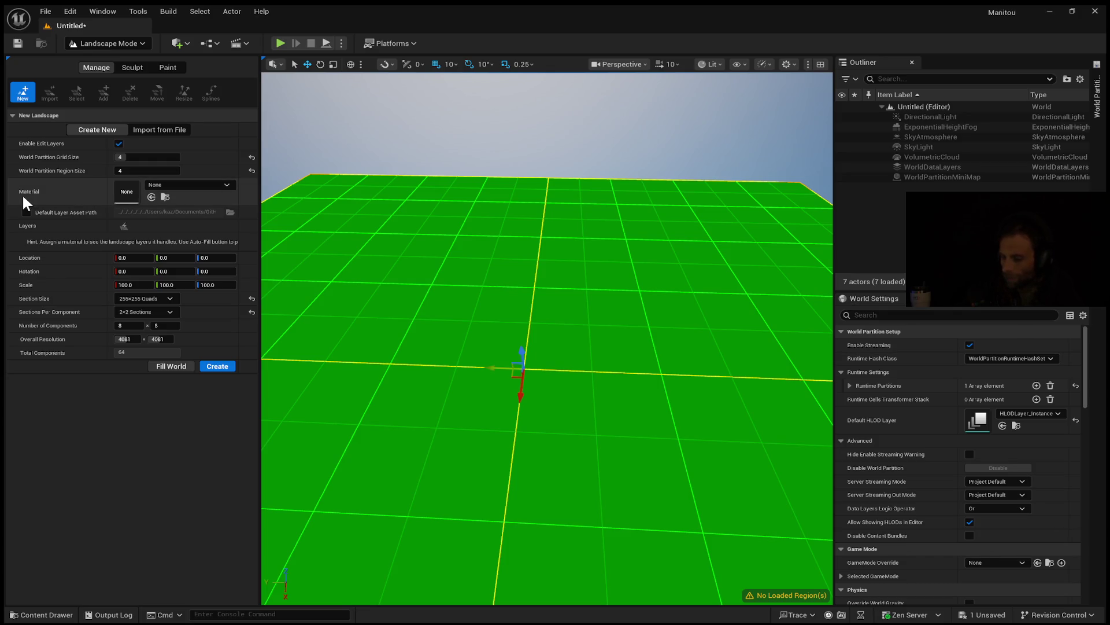
pyautogui.hotkey('ctrl', 'z')
pyautogui.hotkey('ctrl', 'z')
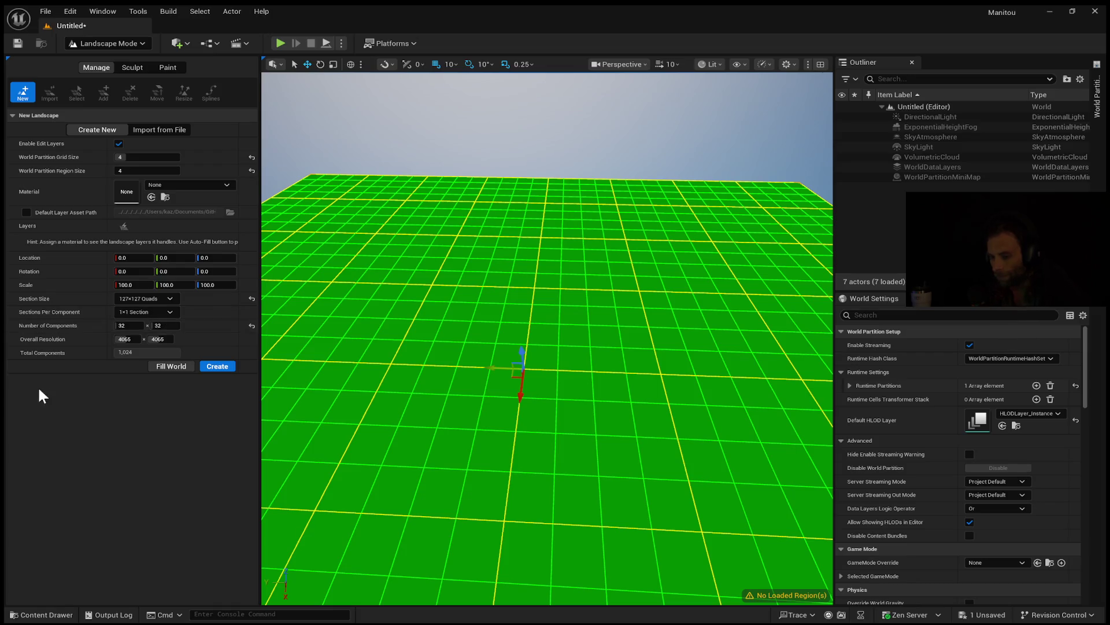
# Set 255×255-quad sections with 2×2 sections per component, giving 16321×16321 over 32×32 components
pyautogui.click(135, 339)
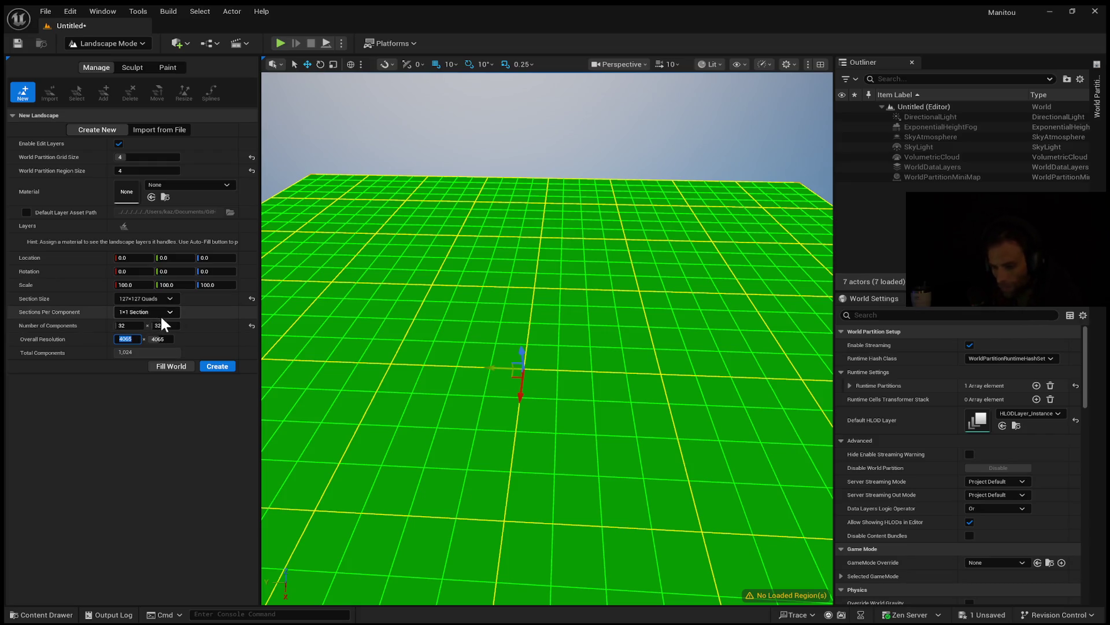
pyautogui.click(159, 297)
pyautogui.click(169, 373)
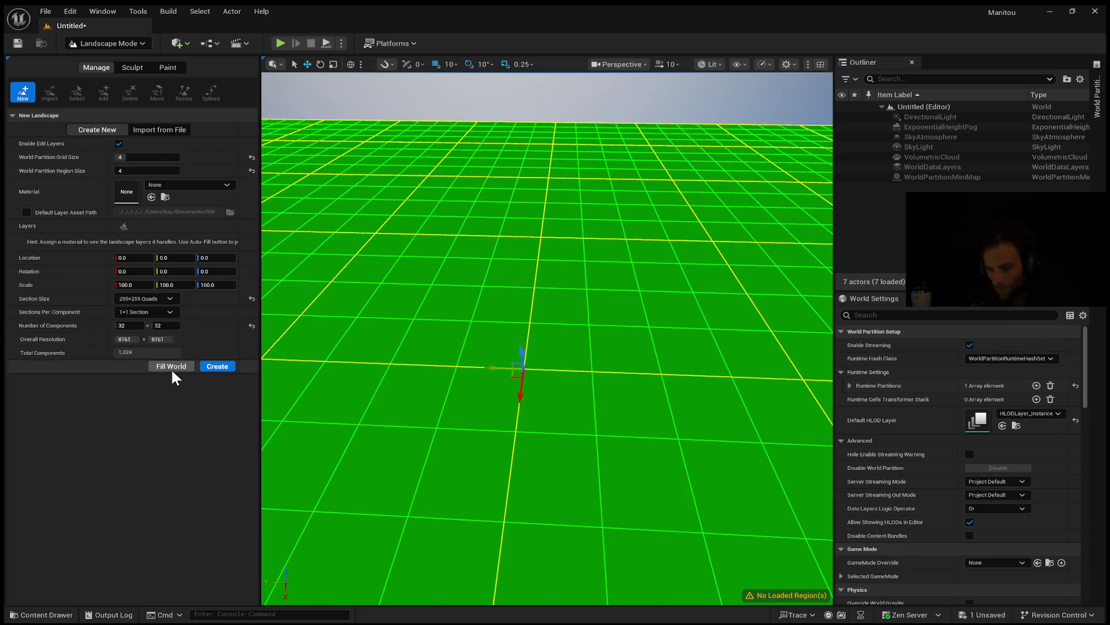
pyautogui.click(139, 313)
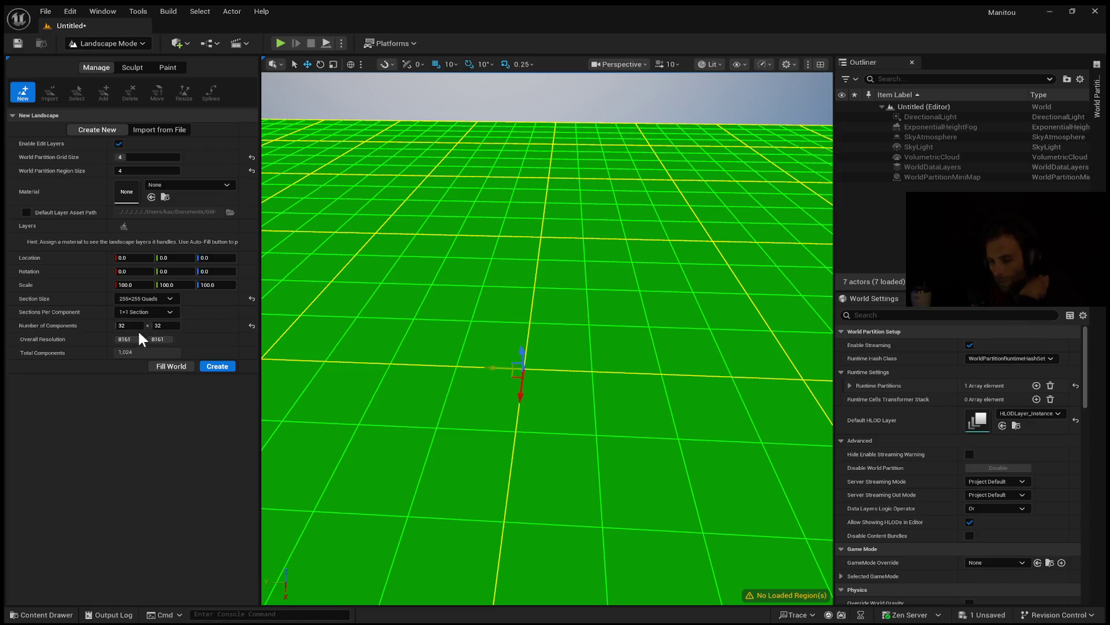
pyautogui.click(138, 329)
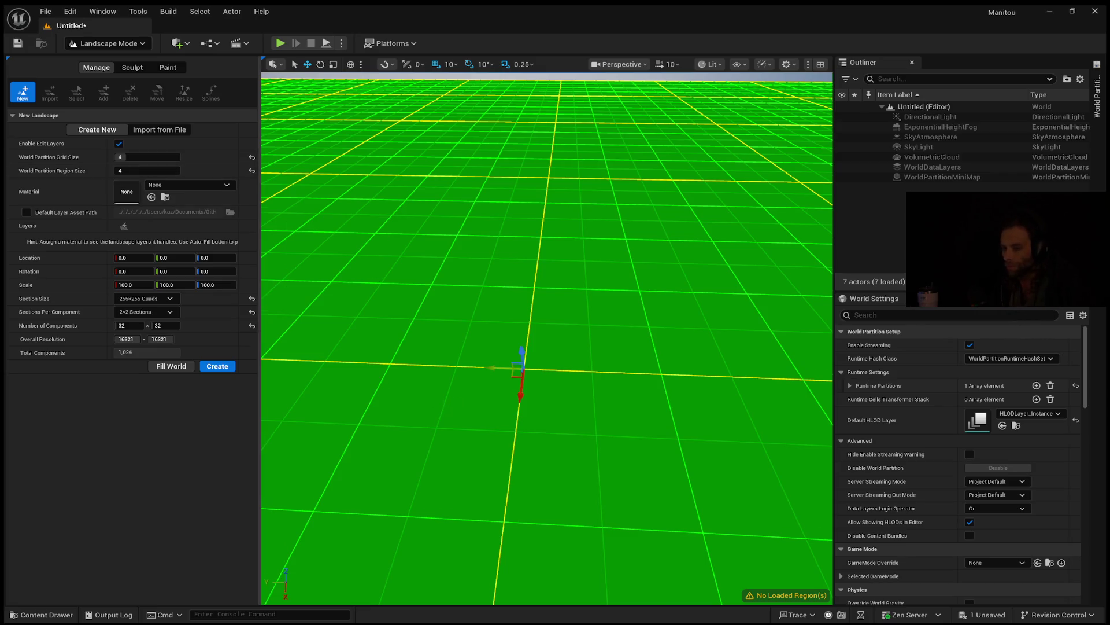
pyautogui.moveTo(379, 229); pyautogui.dragTo(370, 283, button='right')
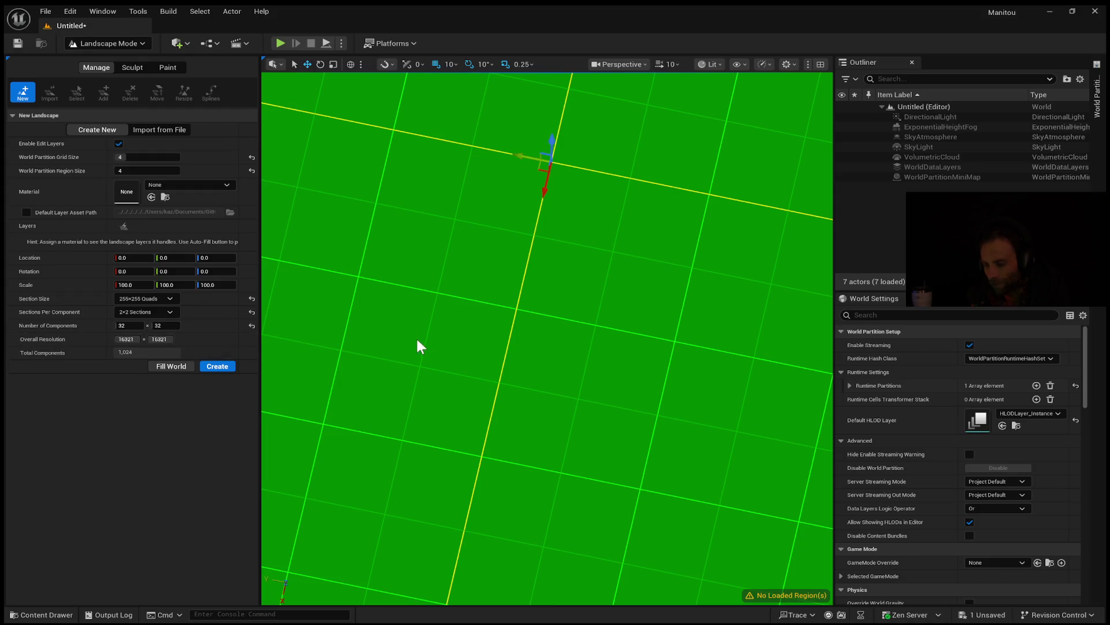
pyautogui.moveTo(412, 335)
pyautogui.mouseDown(button='right')
pyautogui.moveTo(397, 257)
pyautogui.moveTo(412, 341)
pyautogui.mouseUp(button='right')
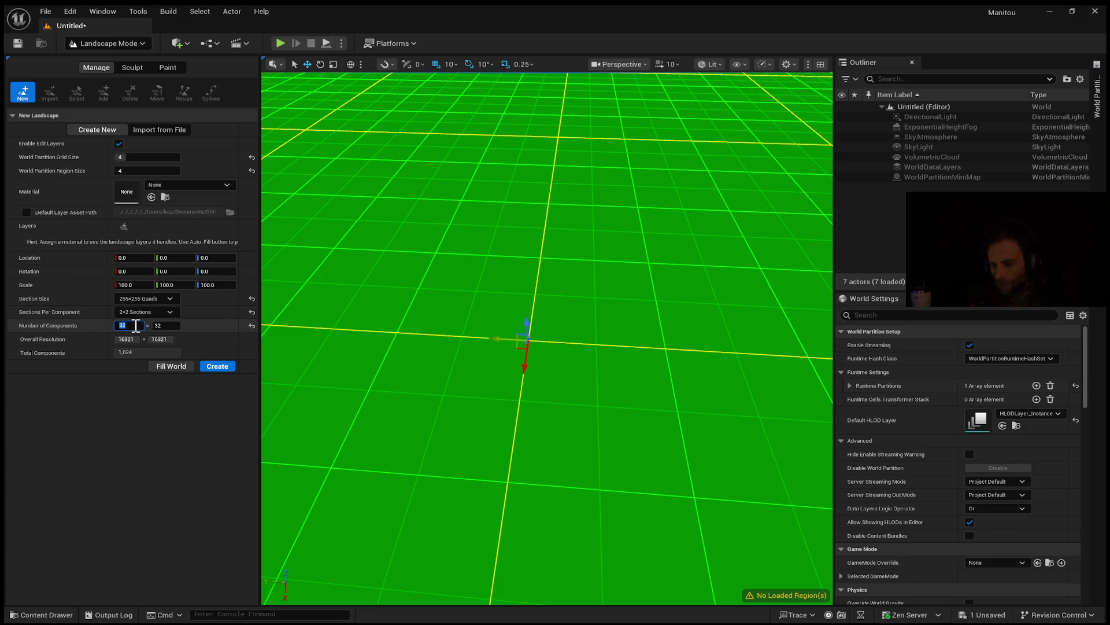
# Try 4×4 components for the new landscape and view the smaller result
pyautogui.write('4')
pyautogui.press('Tab')
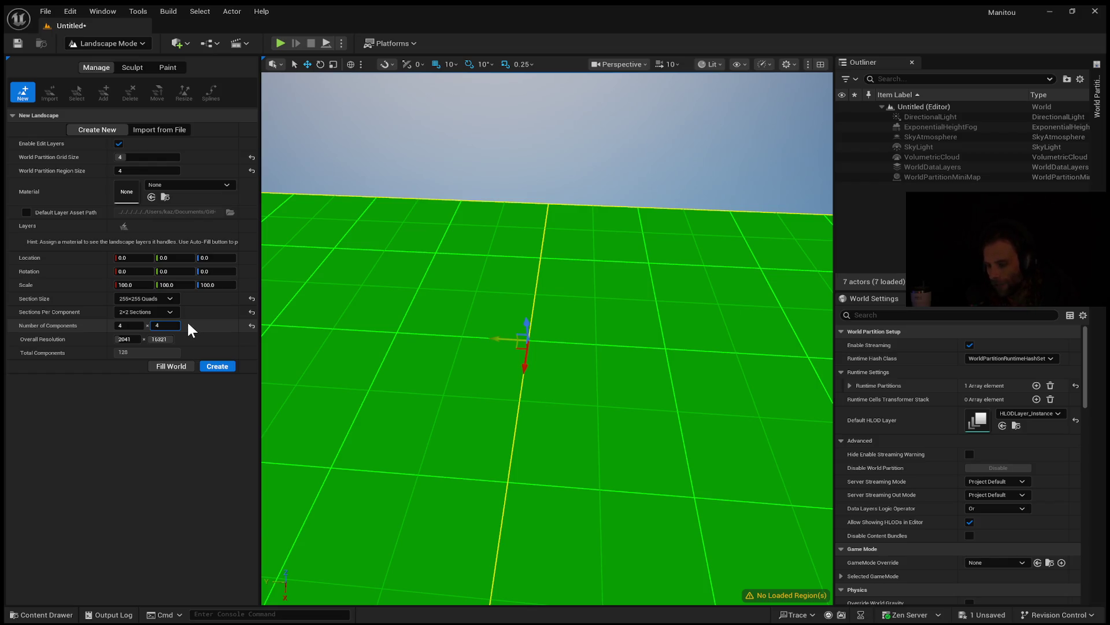
pyautogui.press('Tab')
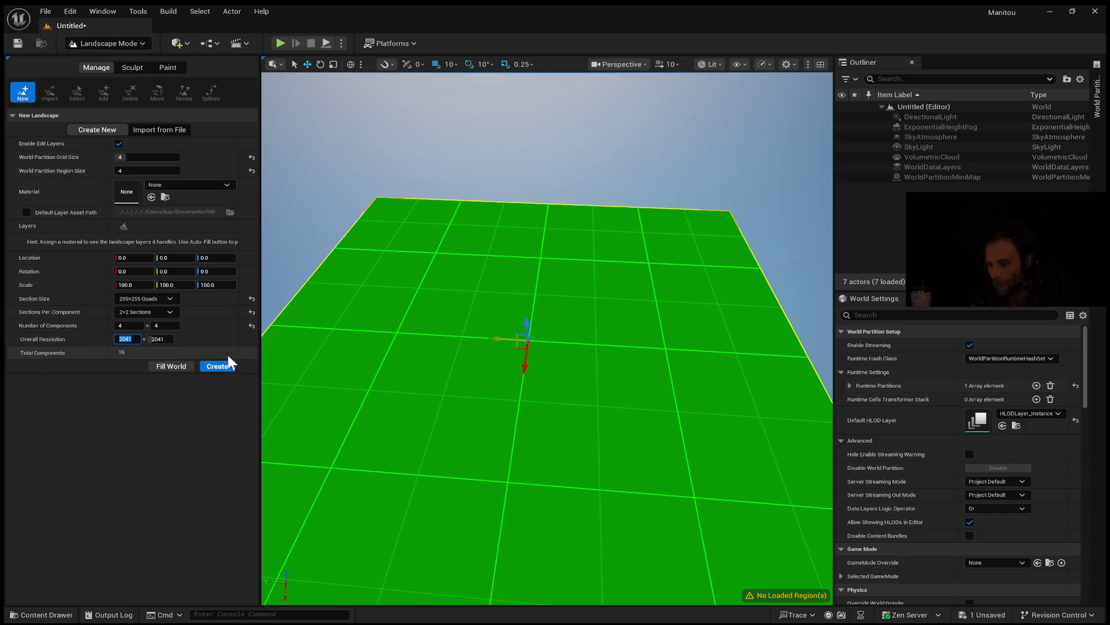
pyautogui.moveTo(492, 445)
pyautogui.mouseDown(button='right')
pyautogui.moveTo(493, 471)
pyautogui.moveTo(457, 463)
pyautogui.moveTo(457, 449)
pyautogui.mouseUp(button='right')
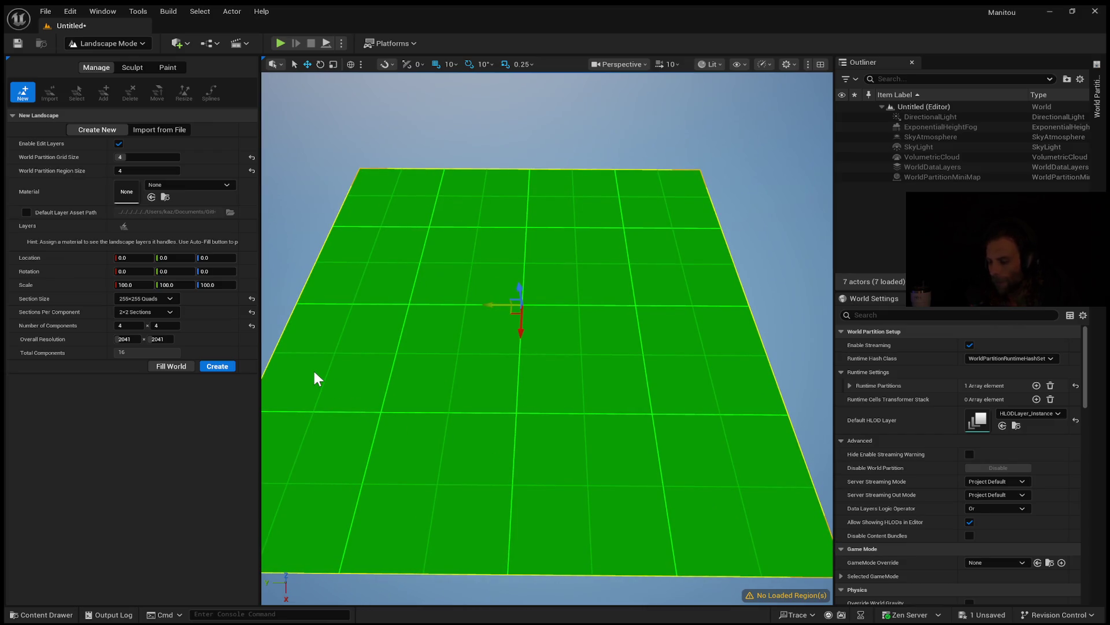
# Set Number of Components to 8×8, giving 64 components at 4081×4081
pyautogui.click(132, 326)
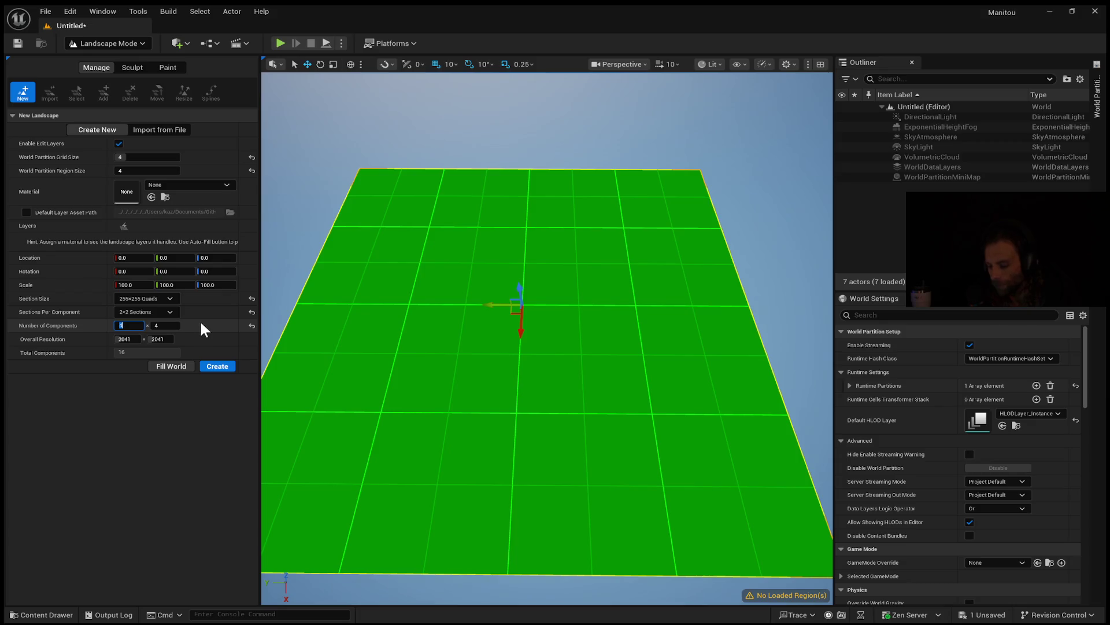
pyautogui.write('8')
pyautogui.press('Tab')
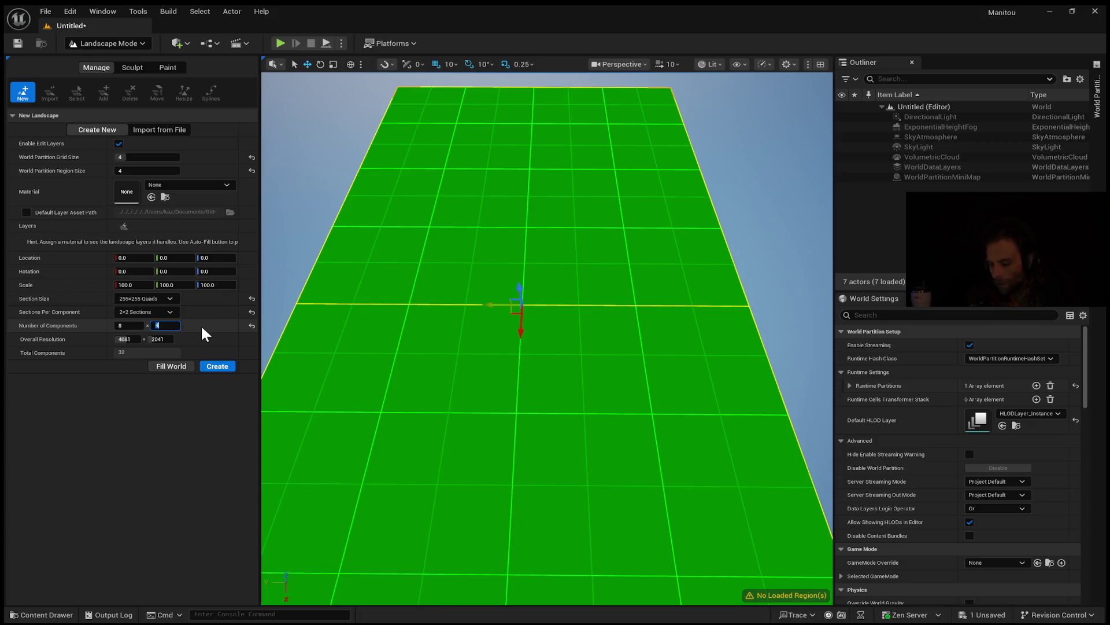
pyautogui.write('8')
pyautogui.press('Tab')
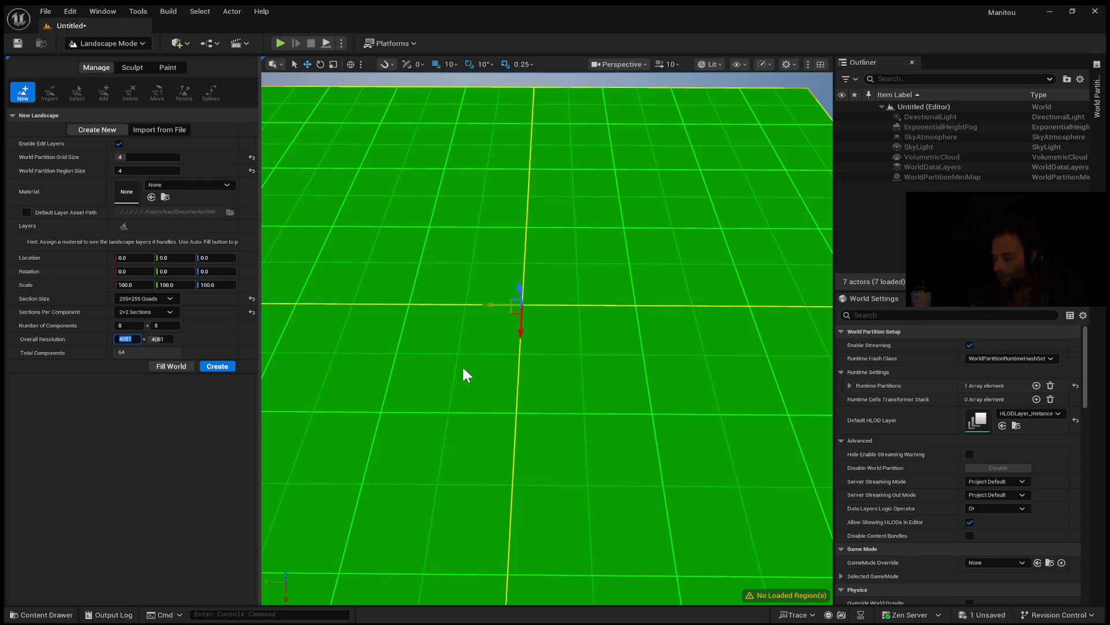
pyautogui.moveTo(464, 368)
pyautogui.mouseDown(button='right')
pyautogui.moveTo(486, 393)
pyautogui.moveTo(457, 383)
pyautogui.moveTo(451, 360)
pyautogui.mouseUp(button='right')
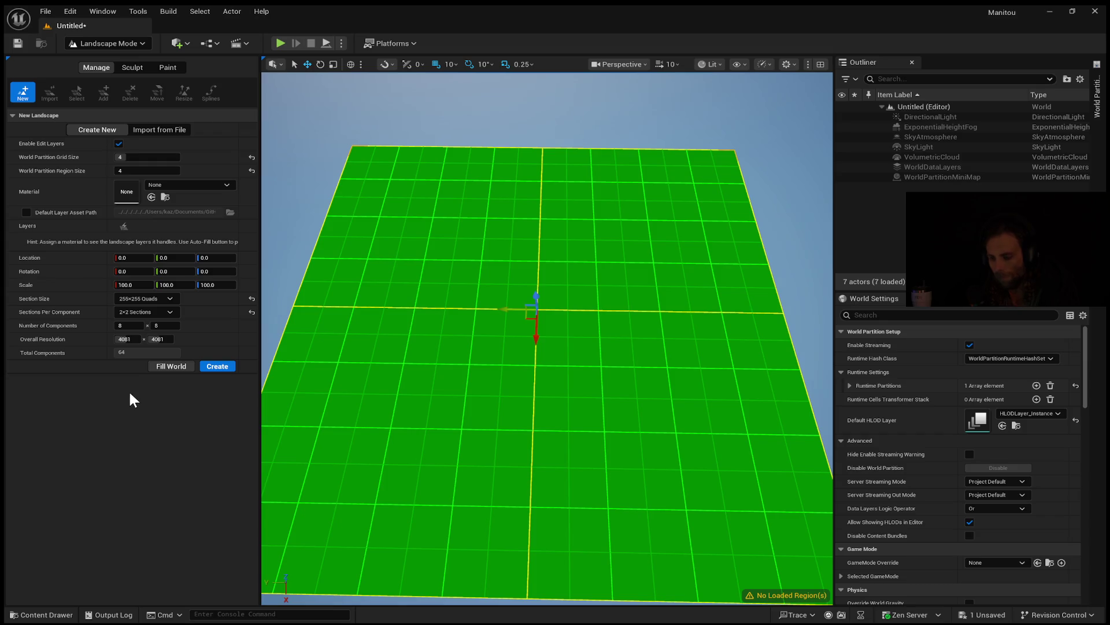
# Create the 4081×4081 landscape in the 2kTest11 level and return to the Manage tools
pyautogui.click(215, 367)
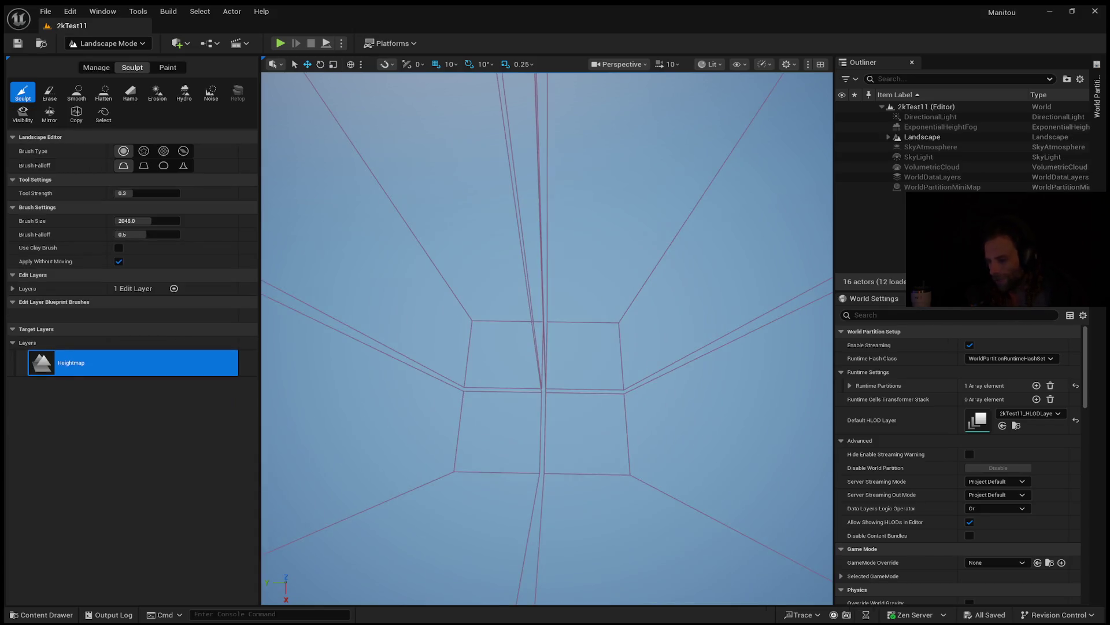
pyautogui.moveTo(573, 345); pyautogui.dragTo(585, 337, button='right')
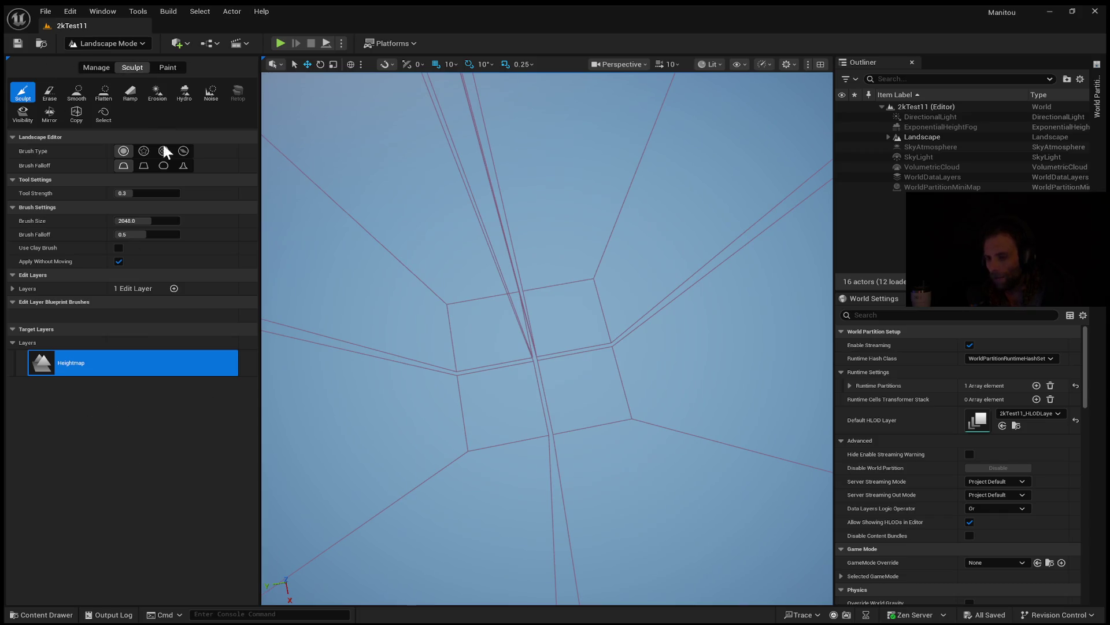
pyautogui.click(96, 67)
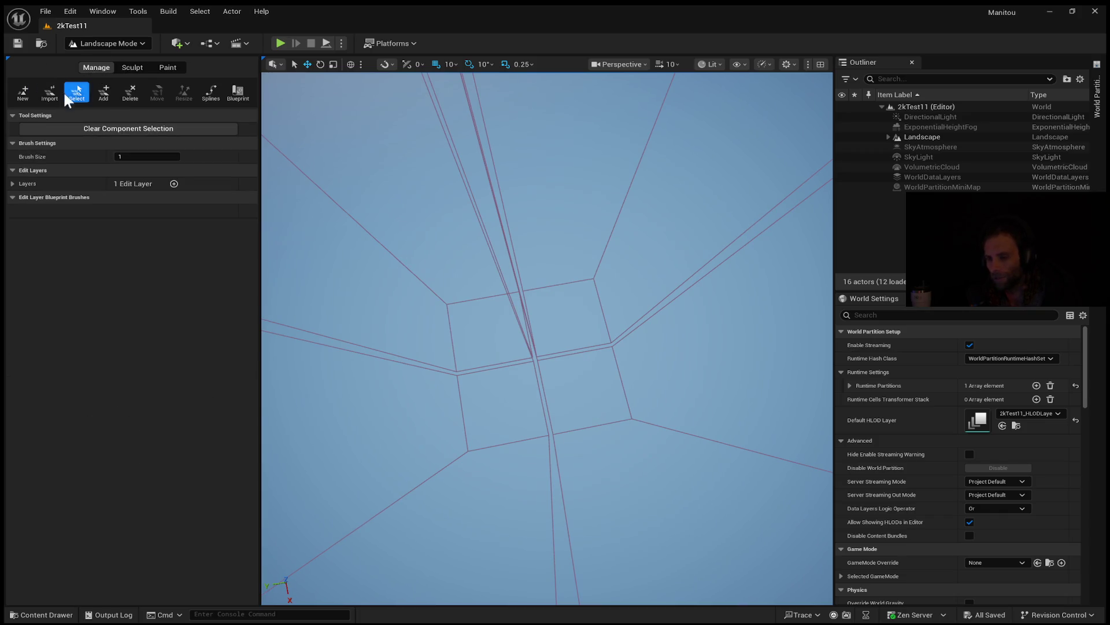
# Bring up the Import tool's heightmap file and import settings for the new landscape
pyautogui.click(50, 88)
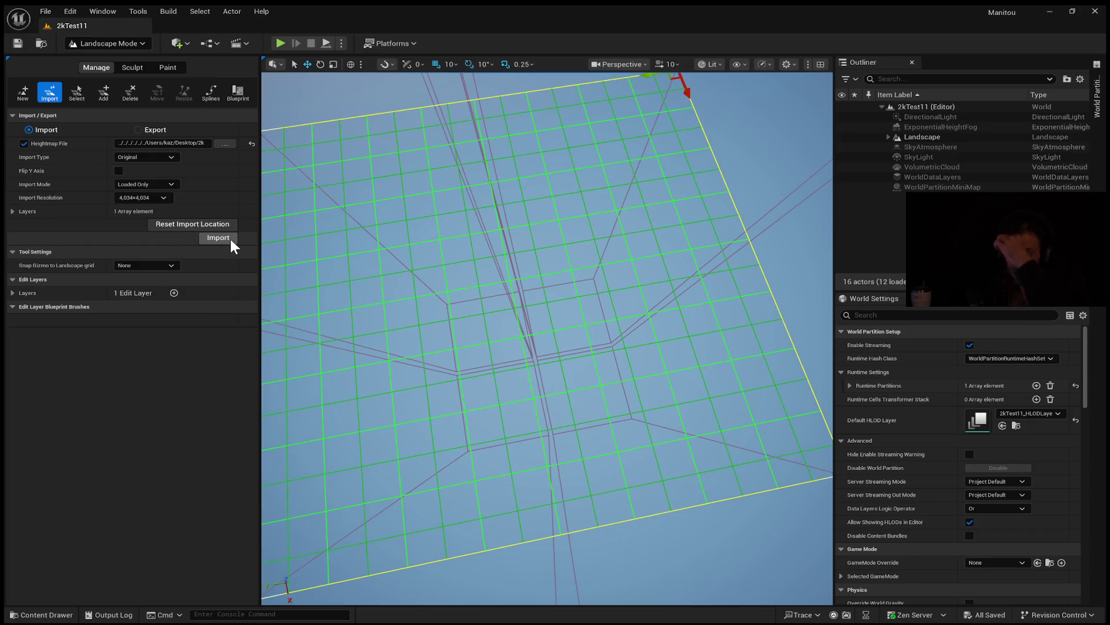
pyautogui.moveTo(389, 324); pyautogui.dragTo(389, 295, button='right')
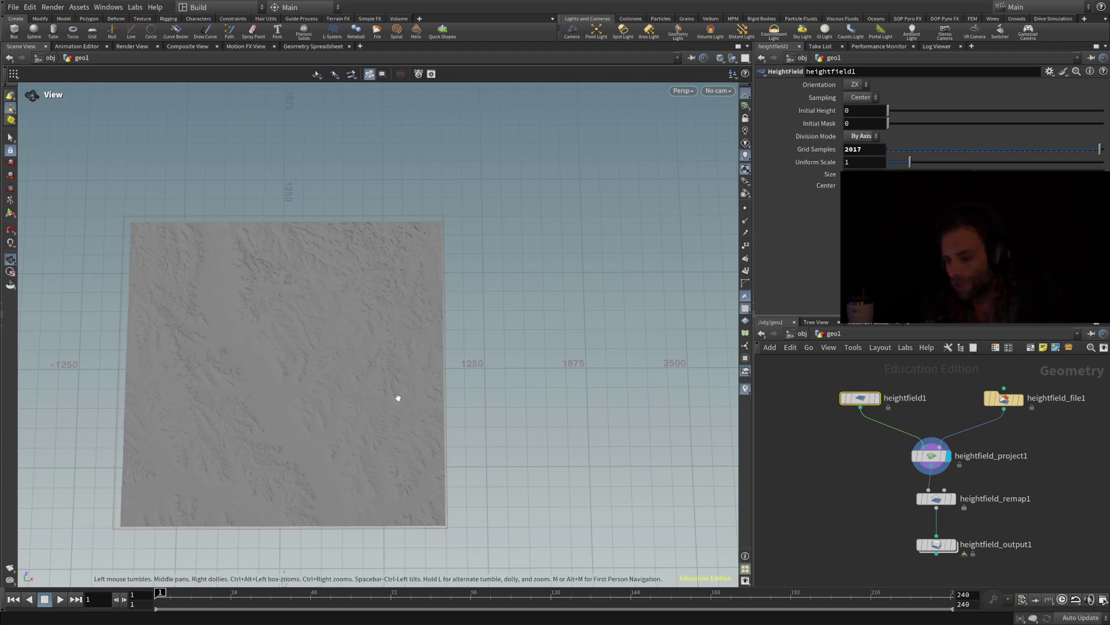
# Inspect the heightfield's wireframe mesh up close at its edge, then restore shaded display
pyautogui.moveTo(869, 400)
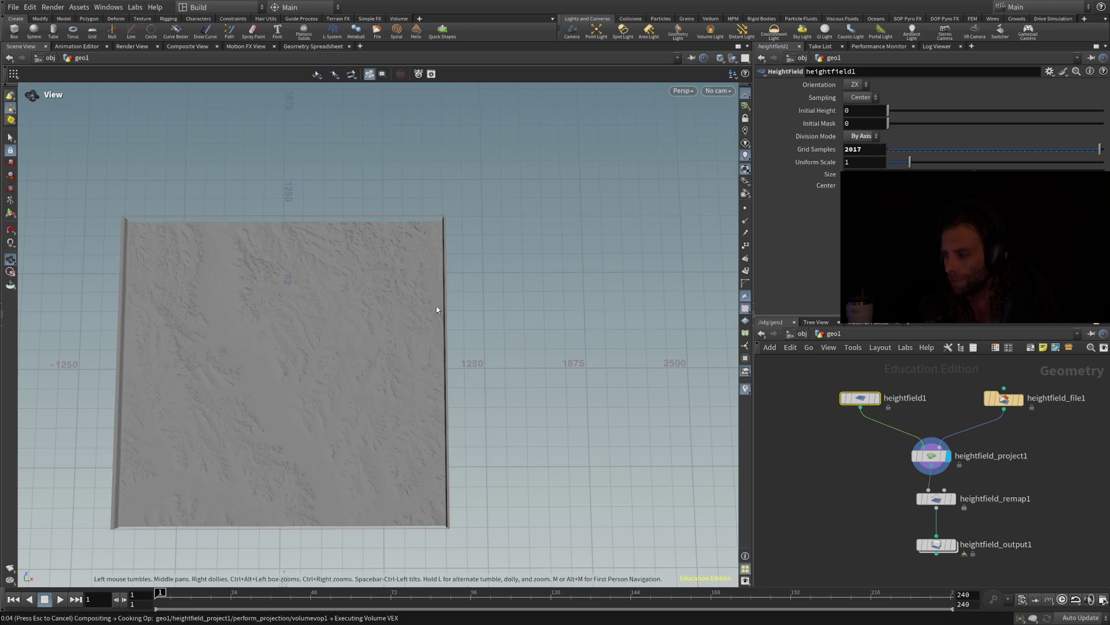
pyautogui.press('w')
pyautogui.moveTo(289, 243)
pyautogui.mouseDown(button='right')
pyautogui.moveTo(335, 359)
pyautogui.moveTo(526, 324)
pyautogui.moveTo(581, 268)
pyautogui.mouseUp(button='right')
pyautogui.press('w')
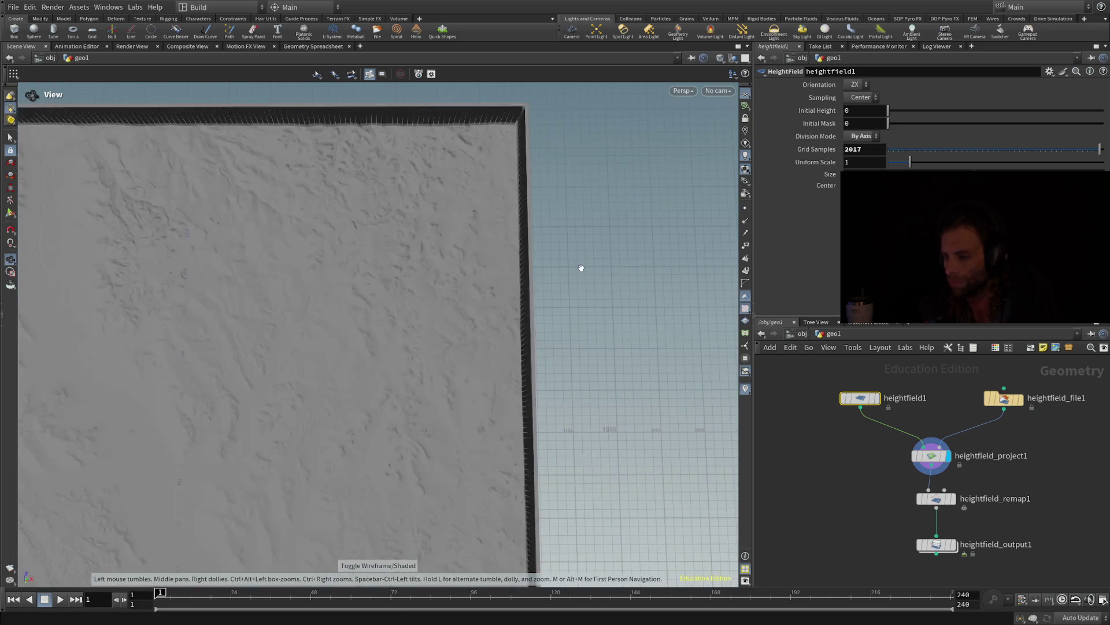
# Set heightfield1's Grid Samples to 2041 and view the re-cooked terrain obliquely
pyautogui.doubleClick(870, 148)
pyautogui.write('2041')
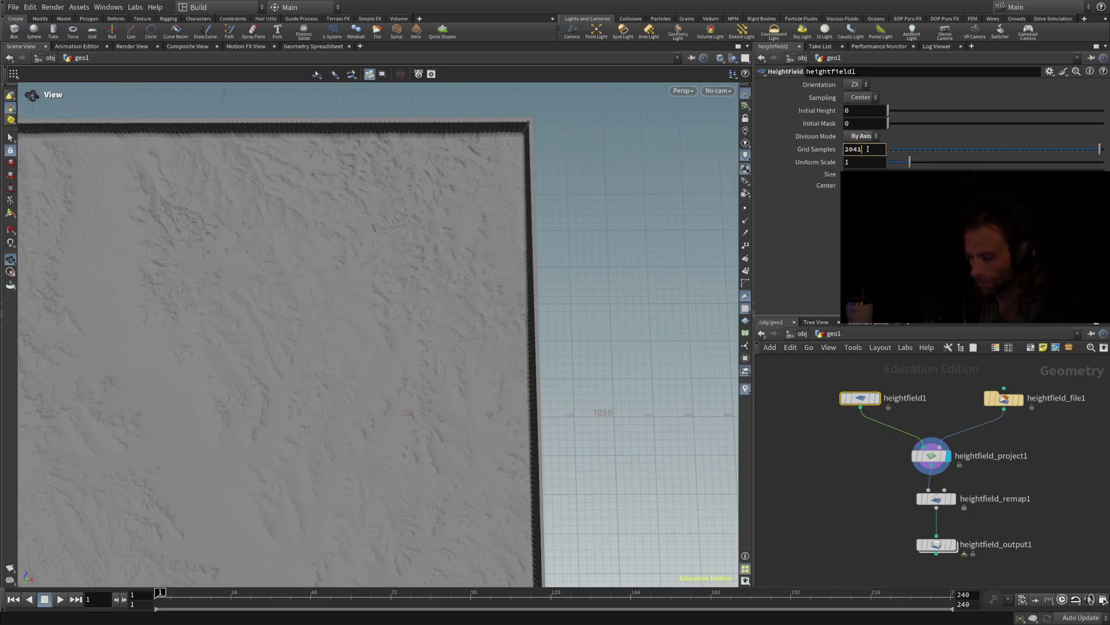
pyautogui.press('Return')
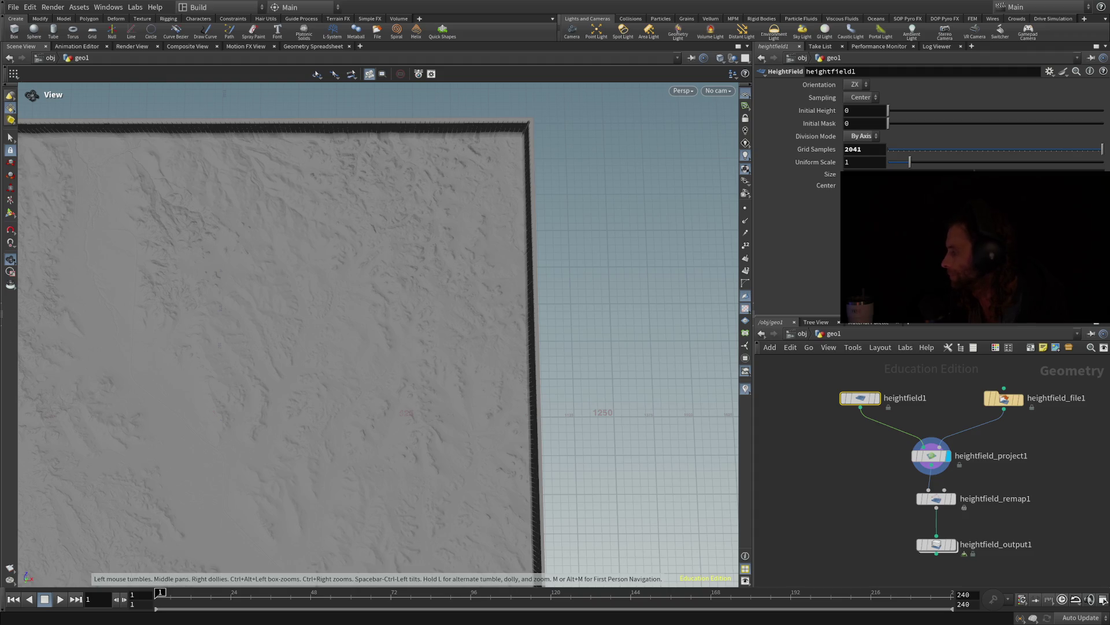
pyautogui.moveTo(431, 470)
pyautogui.mouseDown()
pyautogui.moveTo(420, 383)
pyautogui.moveTo(451, 327)
pyautogui.moveTo(426, 382)
pyautogui.moveTo(350, 347)
pyautogui.moveTo(357, 301)
pyautogui.moveTo(352, 373)
pyautogui.mouseUp()
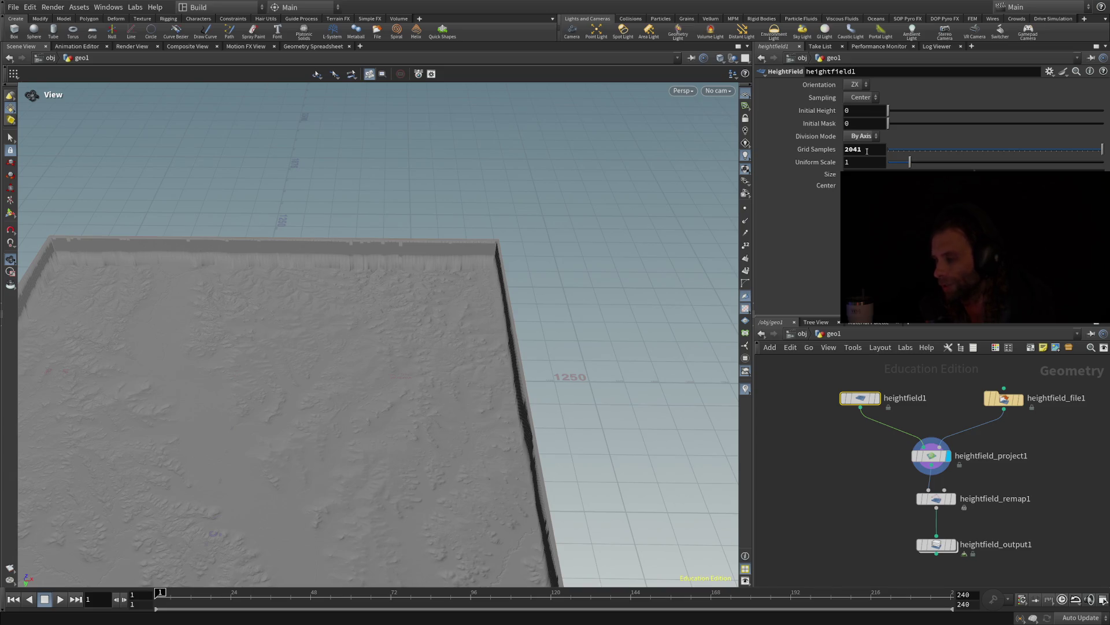
# Return Grid Samples to 2017 and bring up heightfield_file1's parameters
pyautogui.click(864, 150)
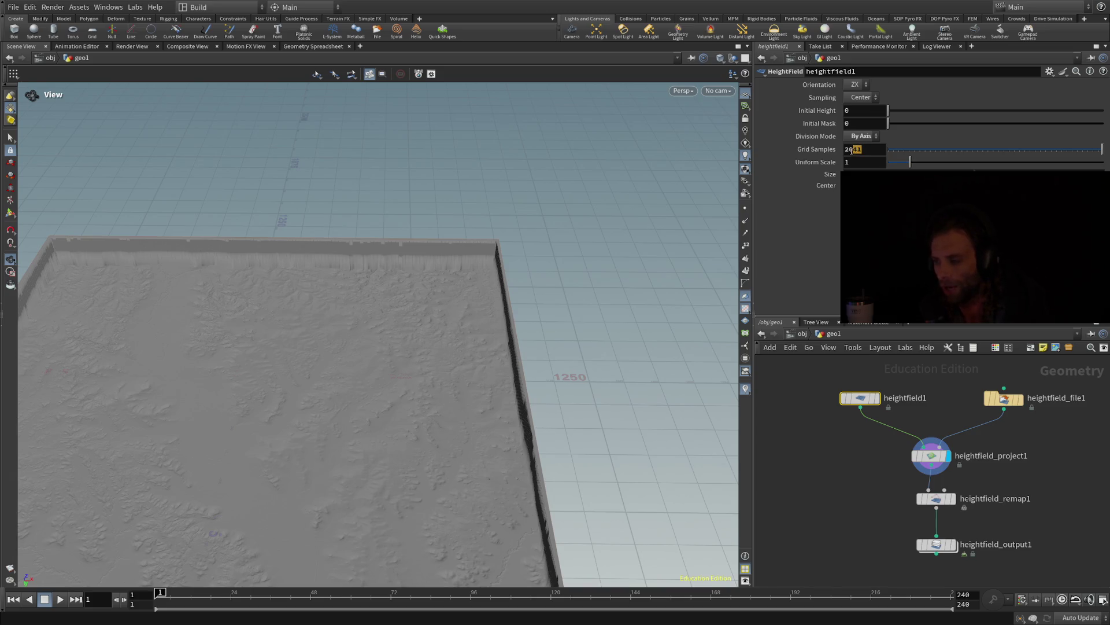
pyautogui.write('17')
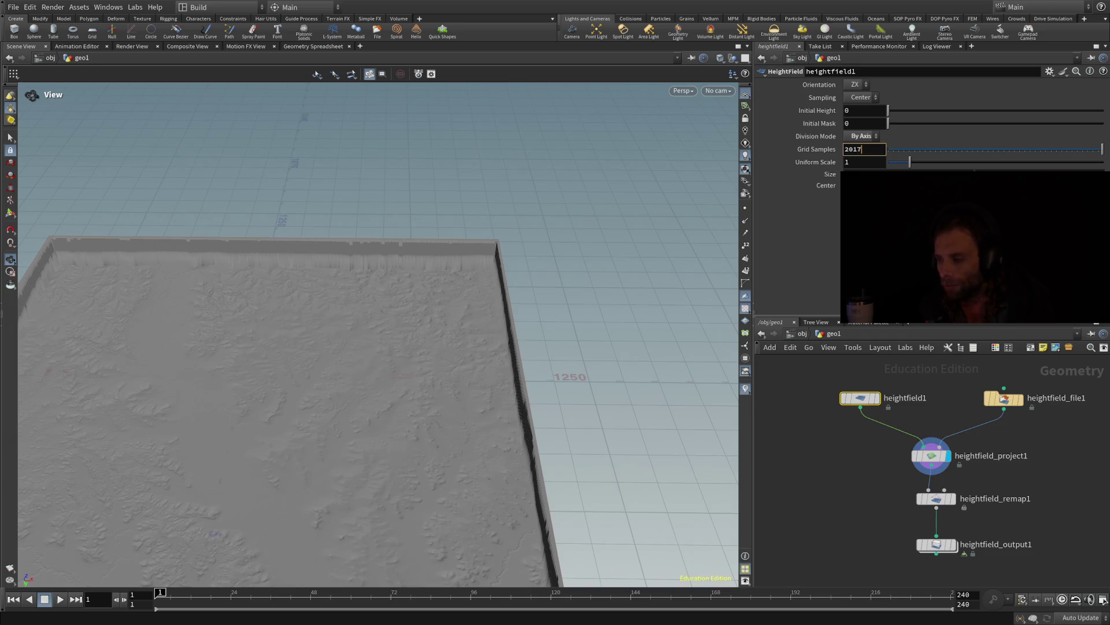
pyautogui.moveTo(592, 320)
pyautogui.mouseDown()
pyautogui.moveTo(557, 364)
pyautogui.moveTo(546, 446)
pyautogui.mouseUp()
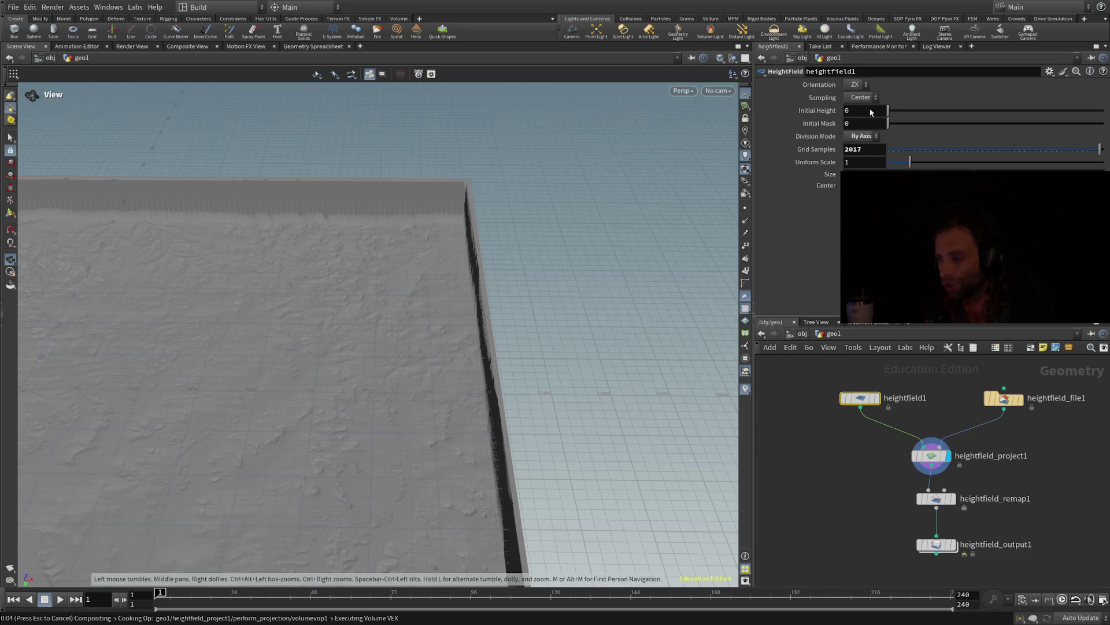
pyautogui.click(1004, 398)
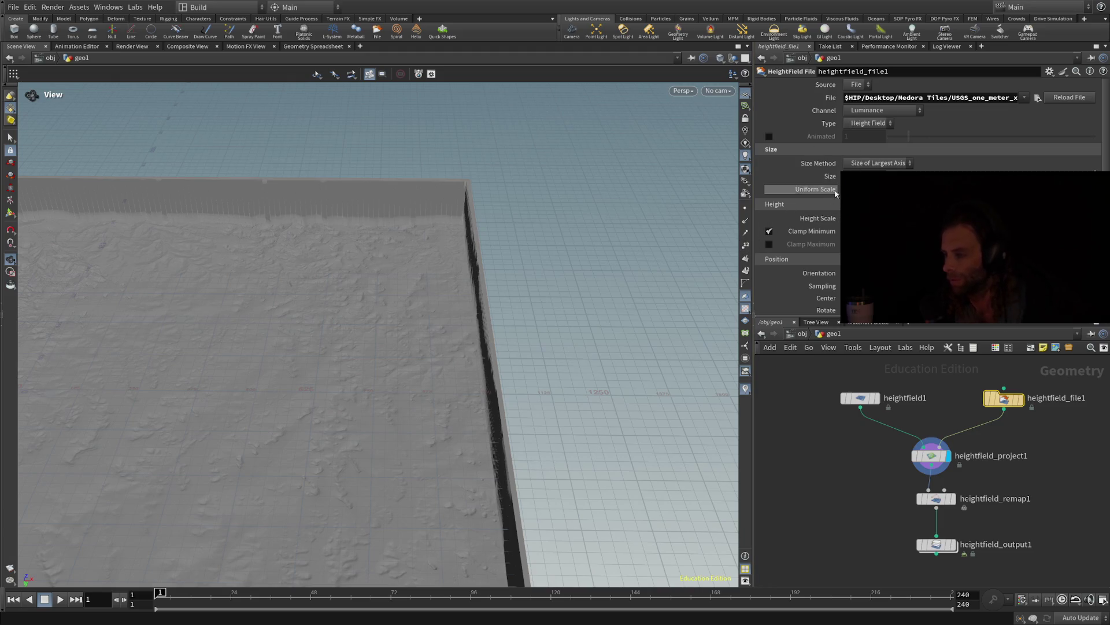
# Review heightfield1, heightfield_output1 and heightfield_file1, ending on heightfield_remap1's 141.999–177.241 to 0–1 range
pyautogui.click(861, 398)
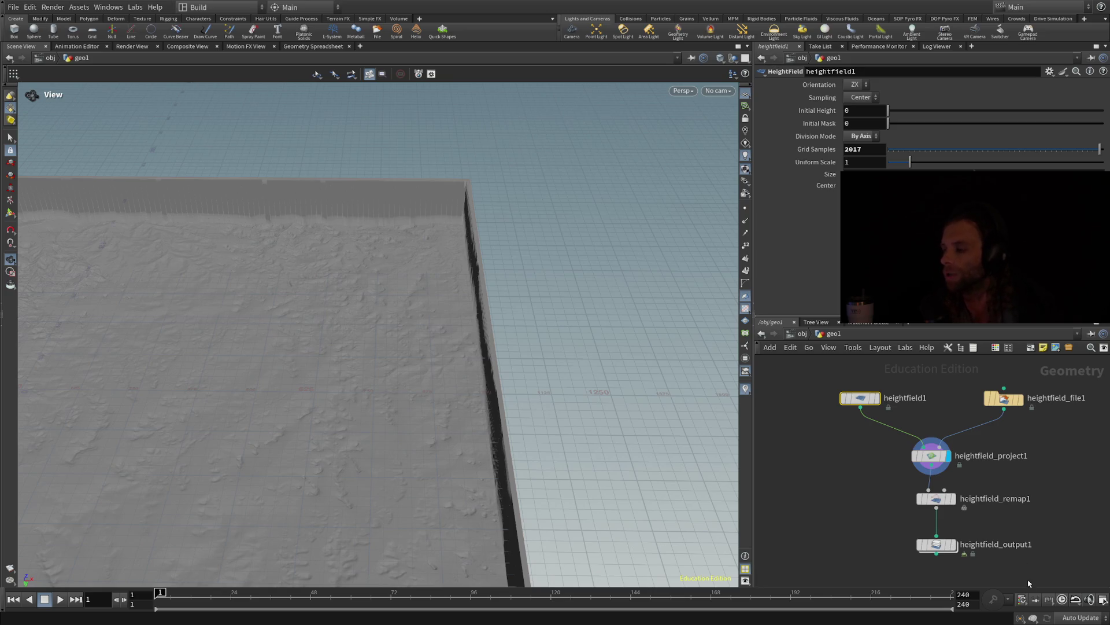
pyautogui.click(941, 545)
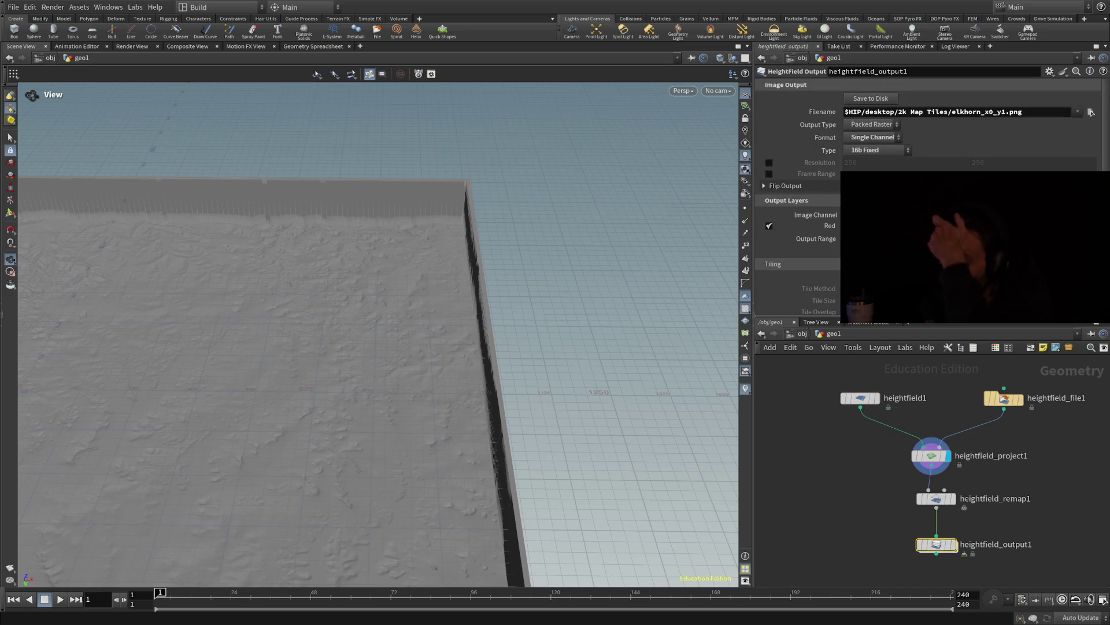
pyautogui.scroll(-2, 798, 203)
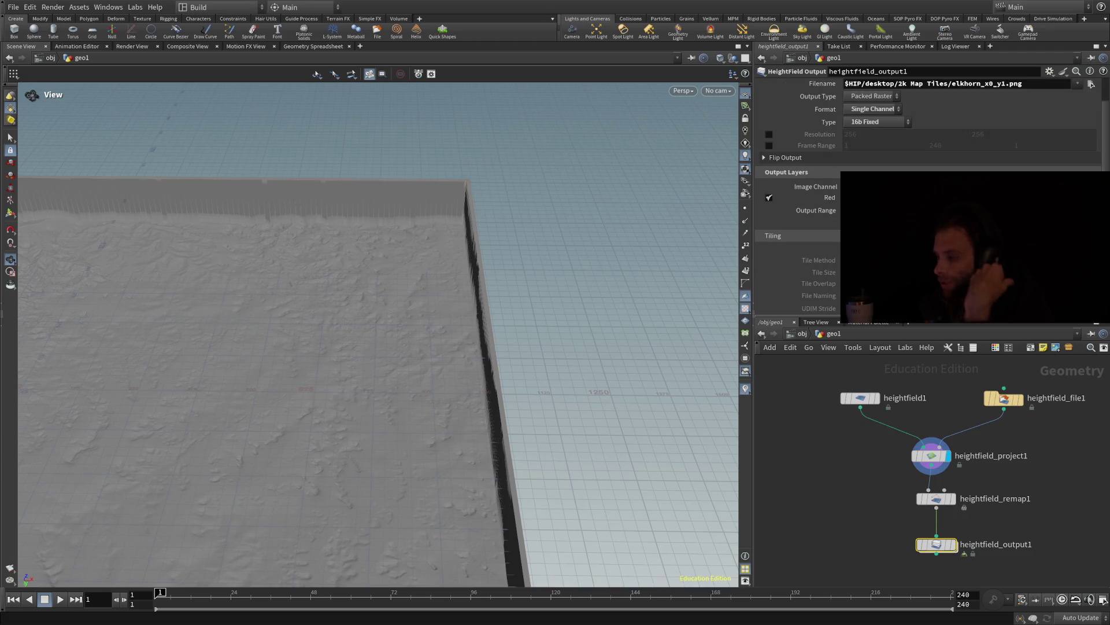
pyautogui.click(859, 399)
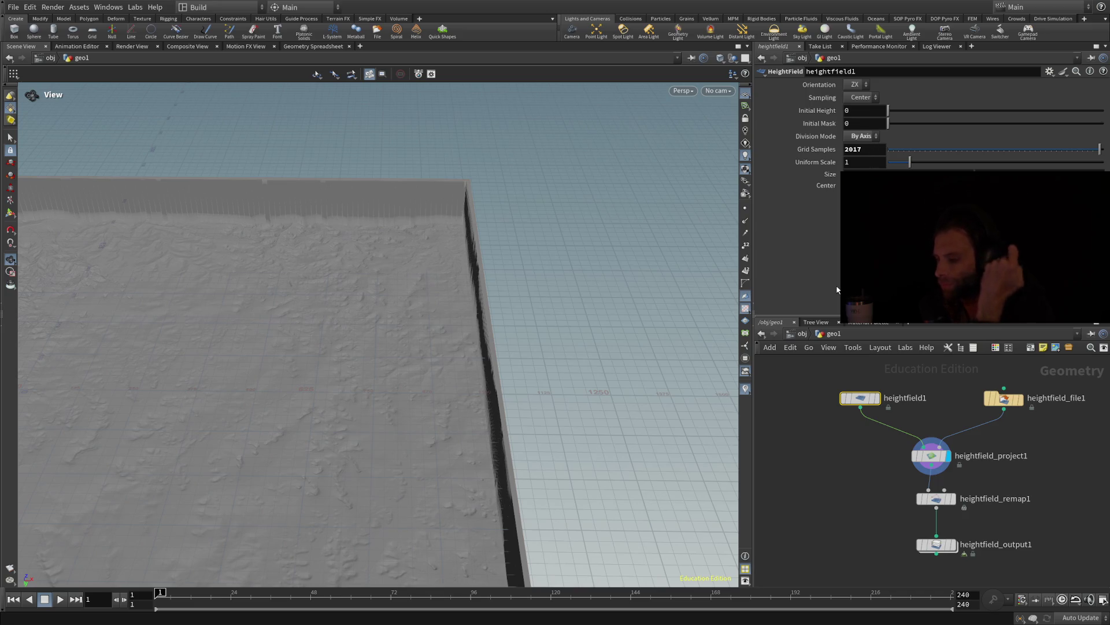
pyautogui.click(1006, 399)
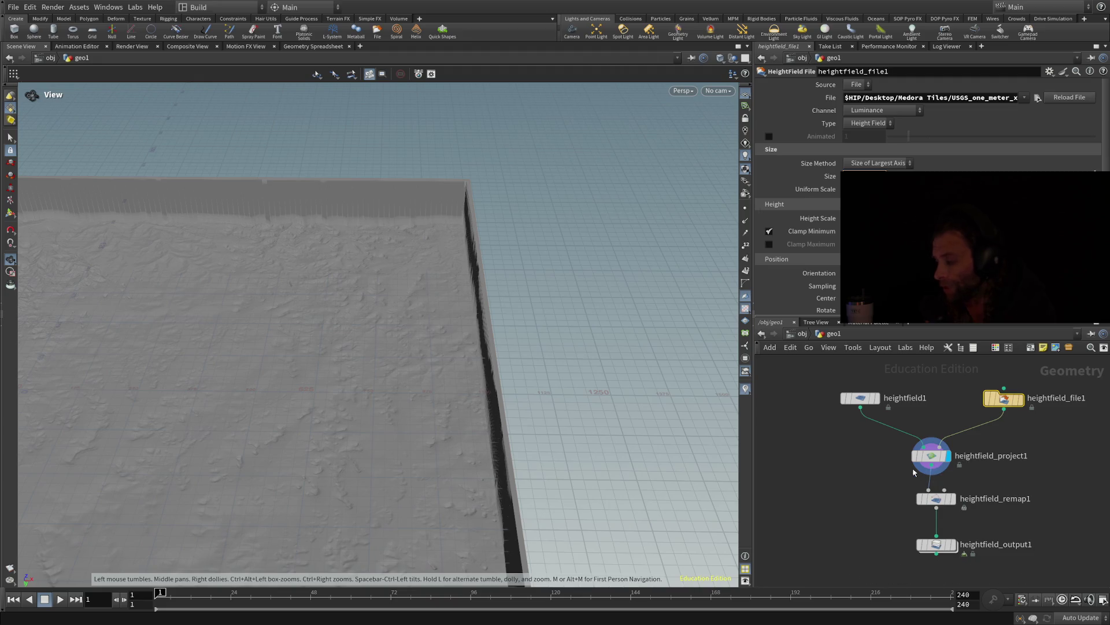
pyautogui.moveTo(881, 416)
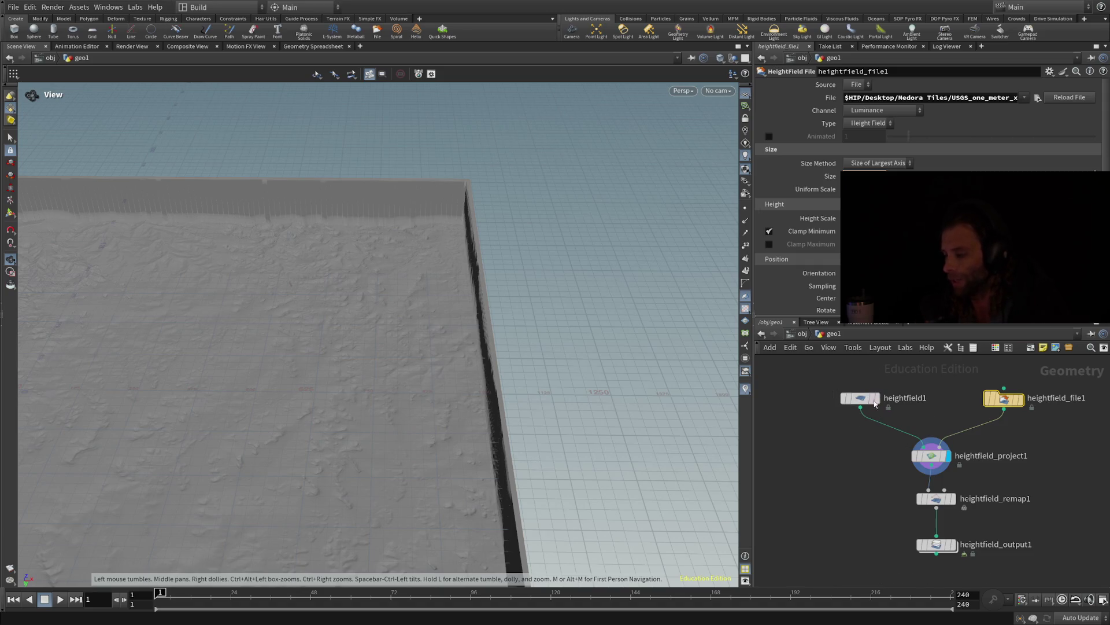
pyautogui.scroll(-3, 1020, 521)
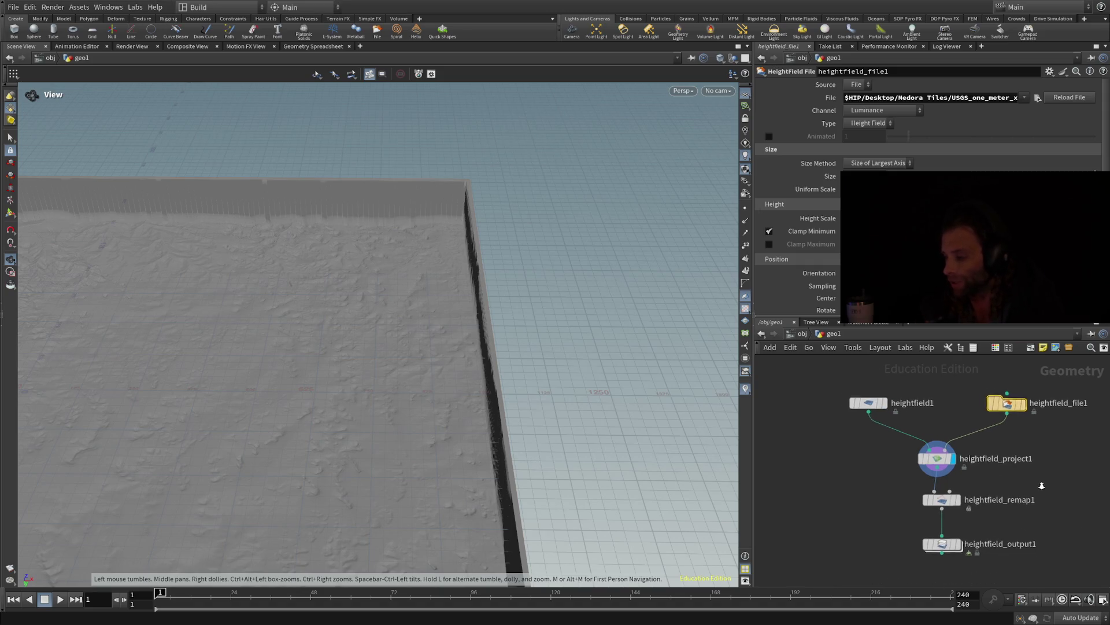
pyautogui.click(958, 544)
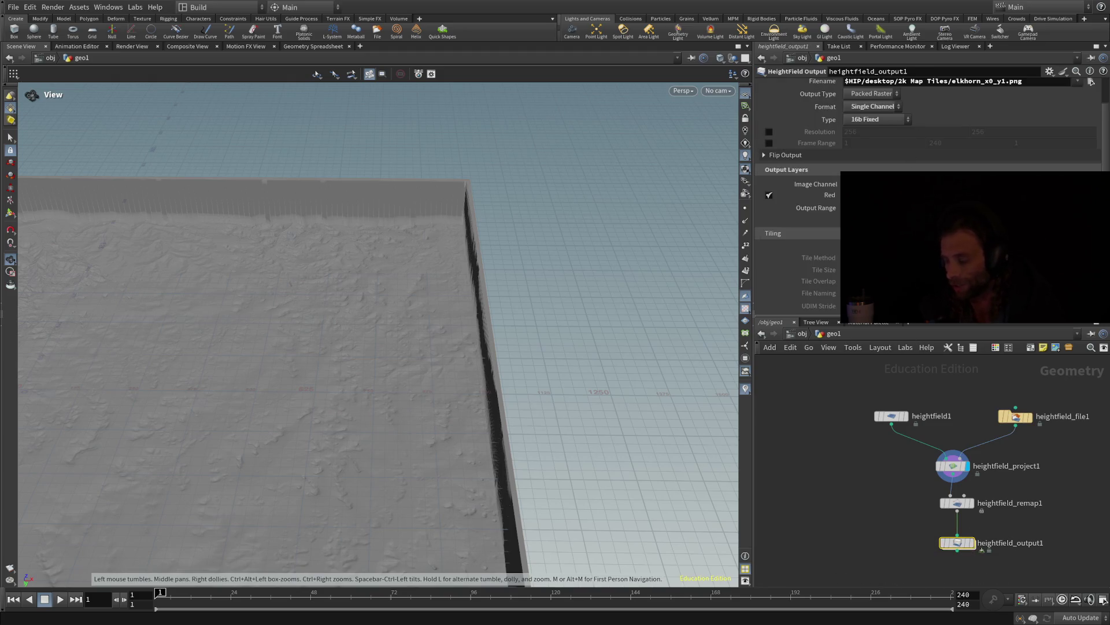
pyautogui.click(957, 502)
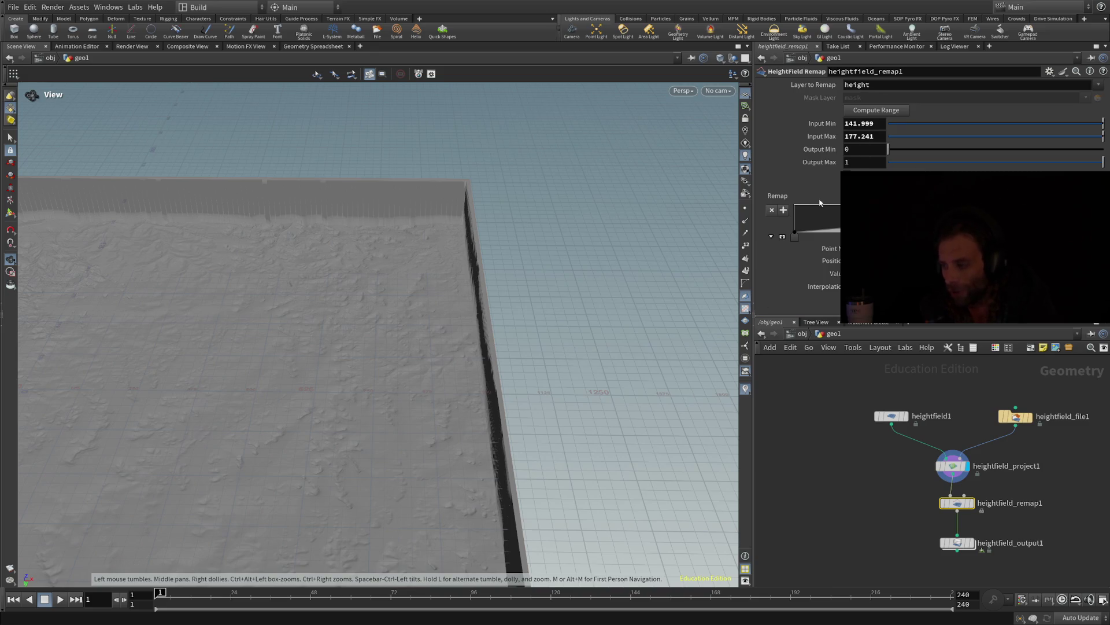
# Show heightfield1's settings and orbit around the terrain's stepped edge walls
pyautogui.click(891, 416)
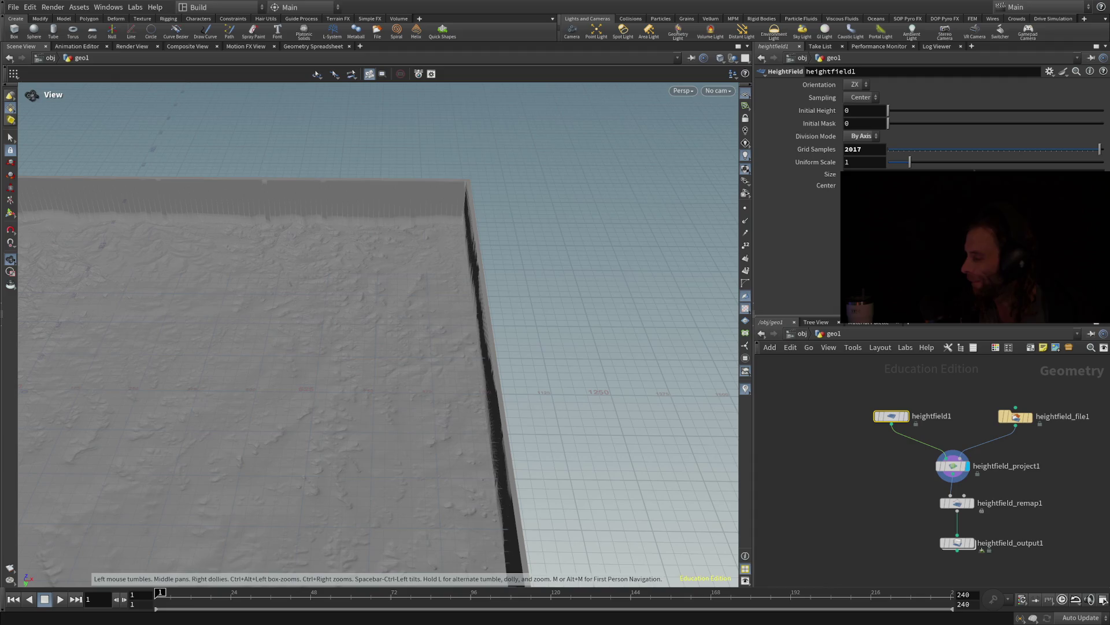
pyautogui.moveTo(575, 372)
pyautogui.mouseDown()
pyautogui.moveTo(585, 416)
pyautogui.moveTo(602, 387)
pyautogui.moveTo(491, 441)
pyautogui.moveTo(486, 519)
pyautogui.moveTo(565, 422)
pyautogui.moveTo(545, 381)
pyautogui.moveTo(558, 399)
pyautogui.moveTo(491, 516)
pyautogui.moveTo(488, 471)
pyautogui.moveTo(471, 459)
pyautogui.moveTo(398, 436)
pyautogui.moveTo(319, 442)
pyautogui.moveTo(496, 468)
pyautogui.moveTo(404, 442)
pyautogui.moveTo(389, 413)
pyautogui.moveTo(384, 431)
pyautogui.moveTo(404, 424)
pyautogui.mouseUp()
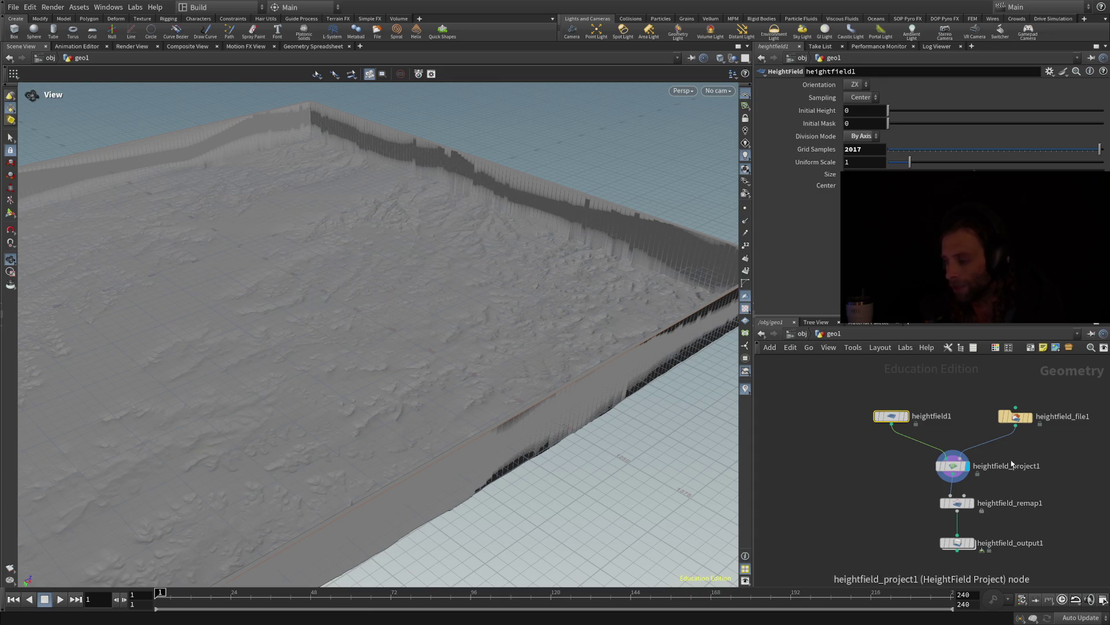
# Look inside heightfield_file1, step up to /obj and back, then start a new empty scene
pyautogui.click(1025, 421)
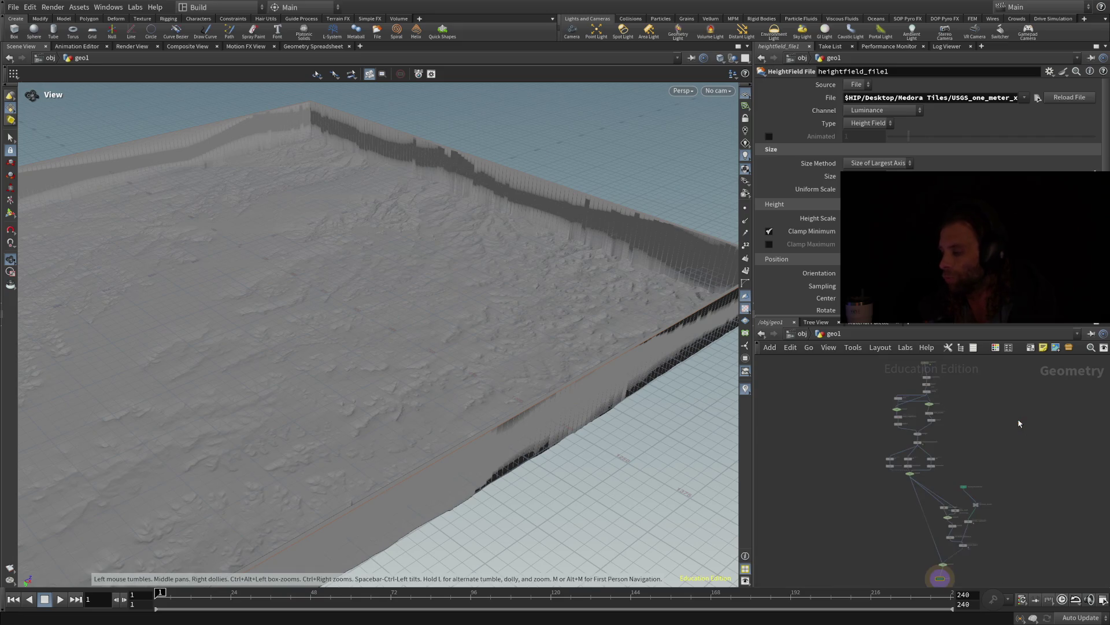
pyautogui.press('h')
pyautogui.press('i')
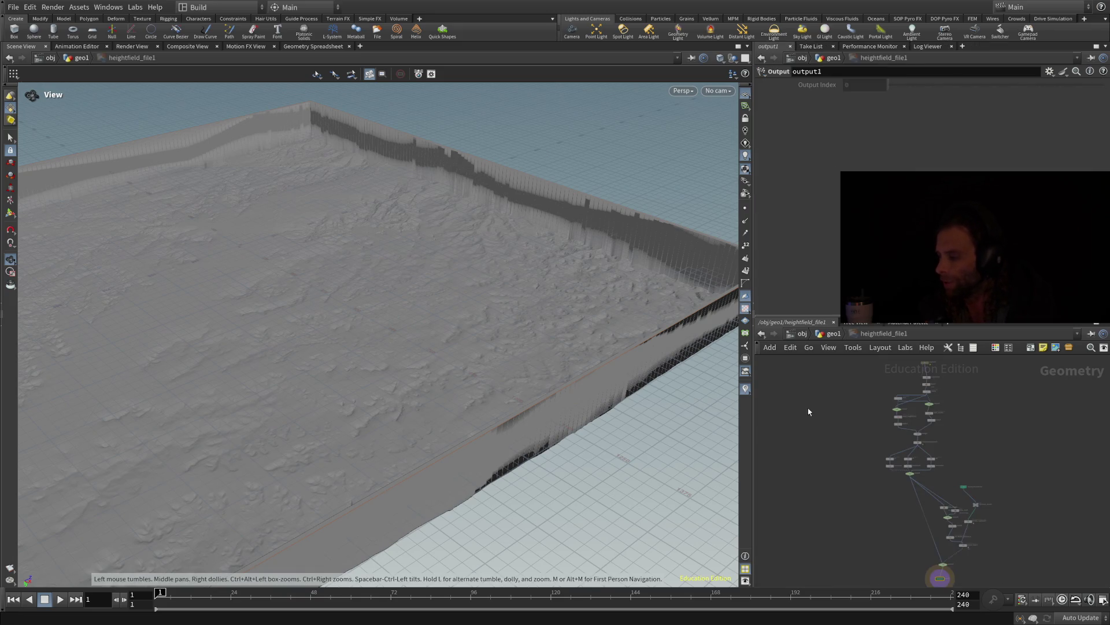
pyautogui.click(760, 336)
pyautogui.click(760, 336)
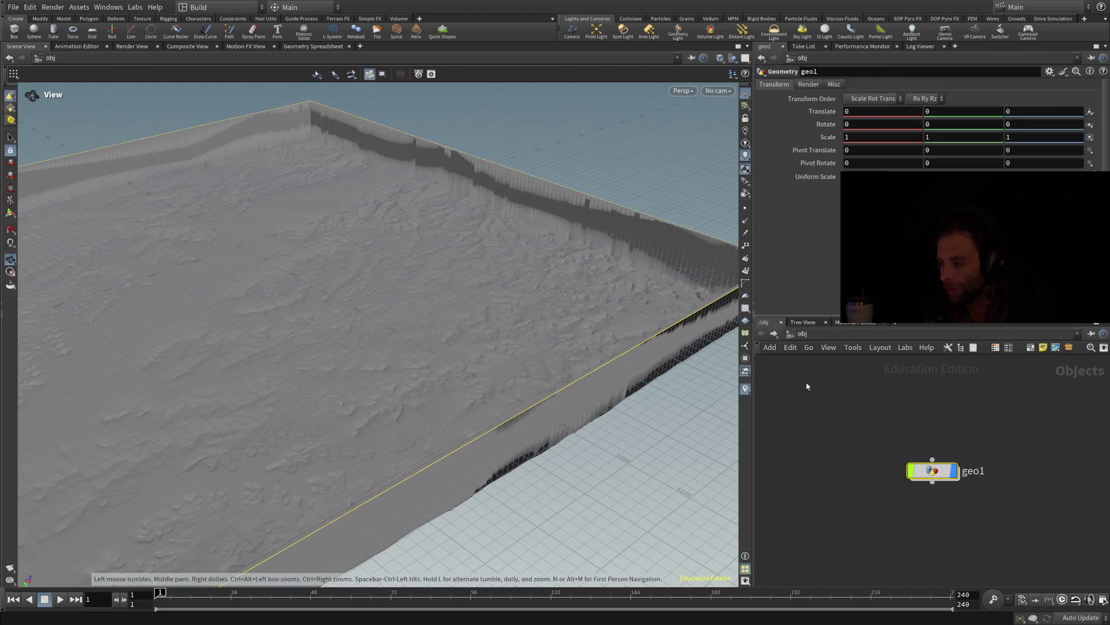
pyautogui.doubleClick(940, 475)
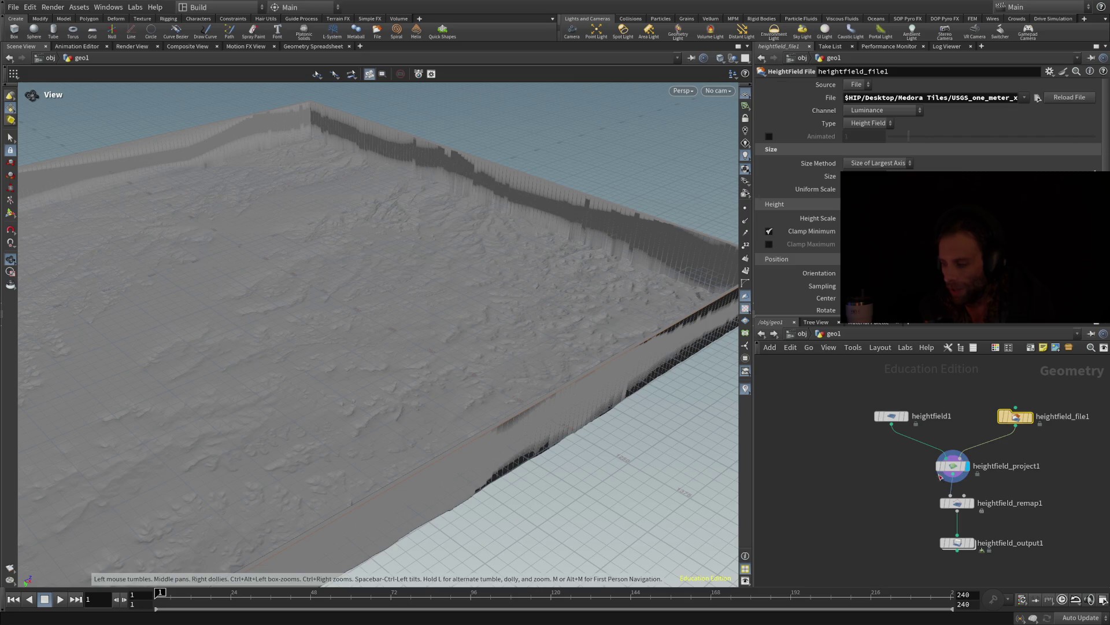
pyautogui.moveTo(444, 330); pyautogui.dragTo(402, 345)
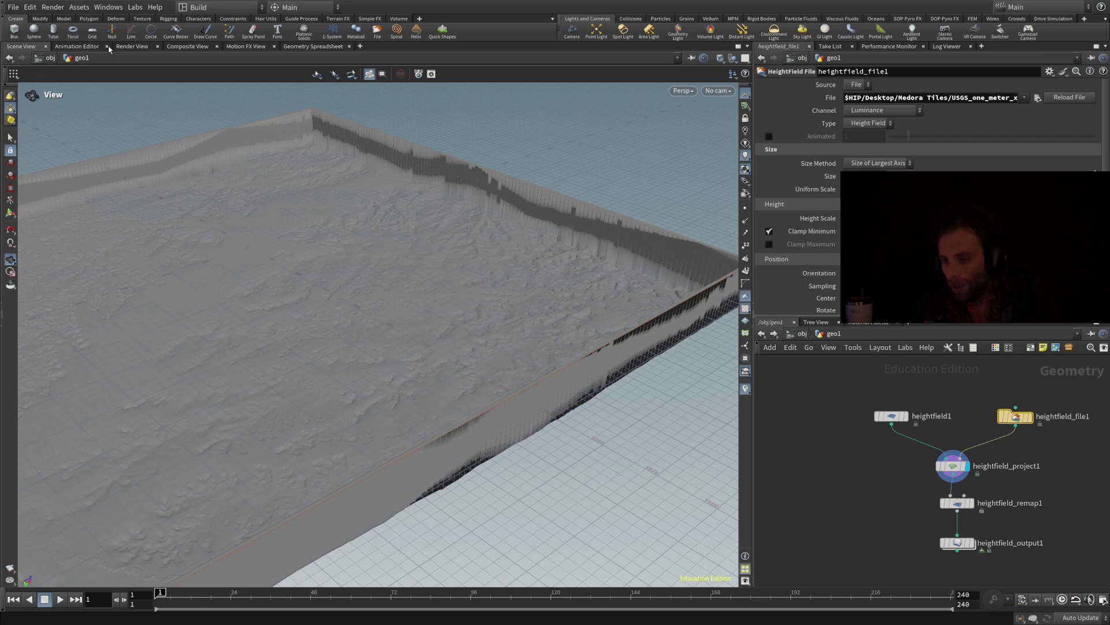
pyautogui.hotkey('ctrl', 'n')
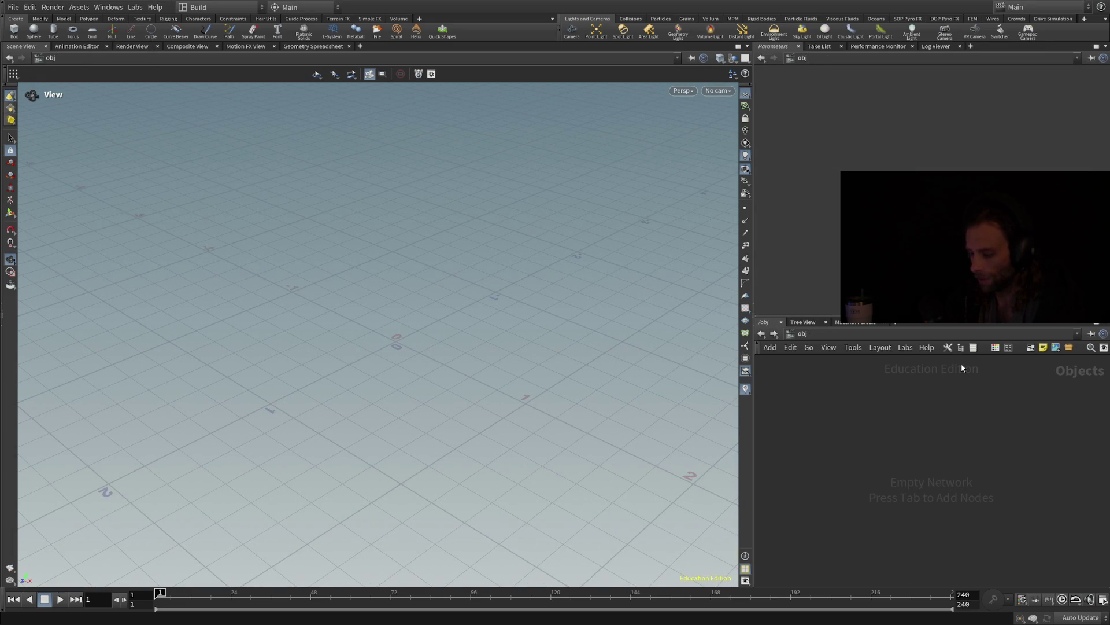
# Create a geo1 geometry object, then add and delete a HeightField node inside it
pyautogui.click(916, 425)
pyautogui.doubleClick(916, 426)
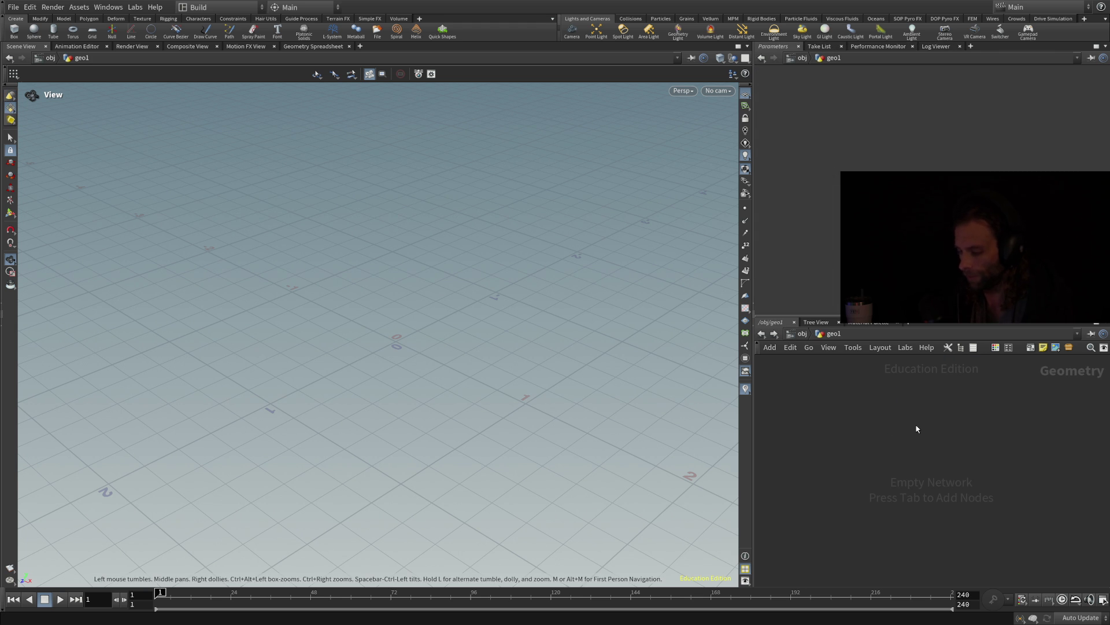
pyautogui.press('Tab')
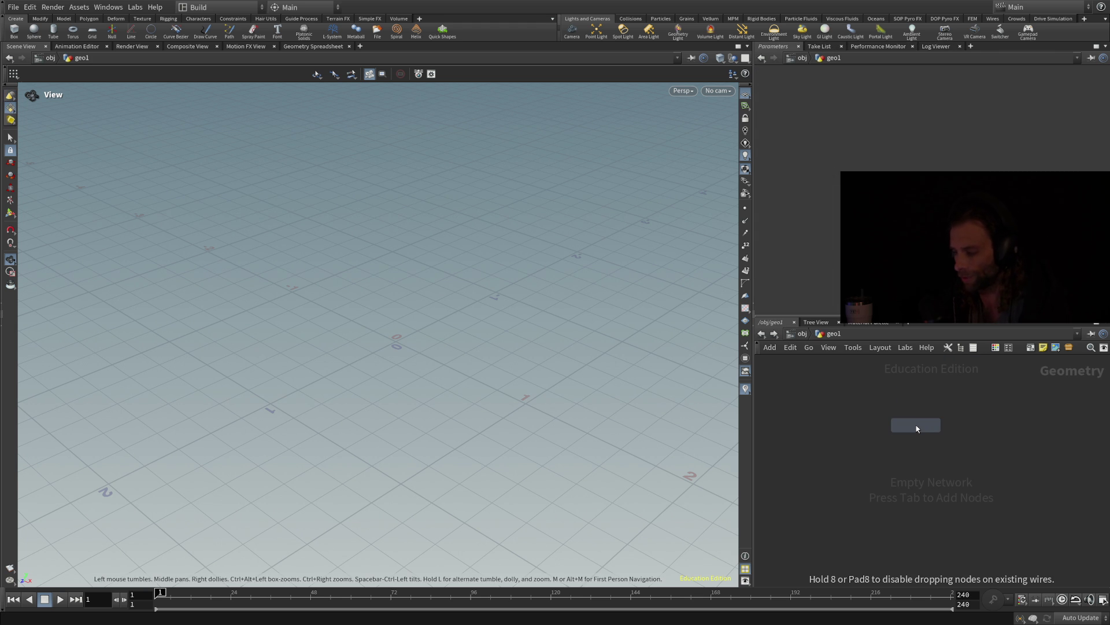
pyautogui.press('Escape')
pyautogui.press('Tab')
pyautogui.write('heightfield')
pyautogui.press('Return')
pyautogui.click(916, 428)
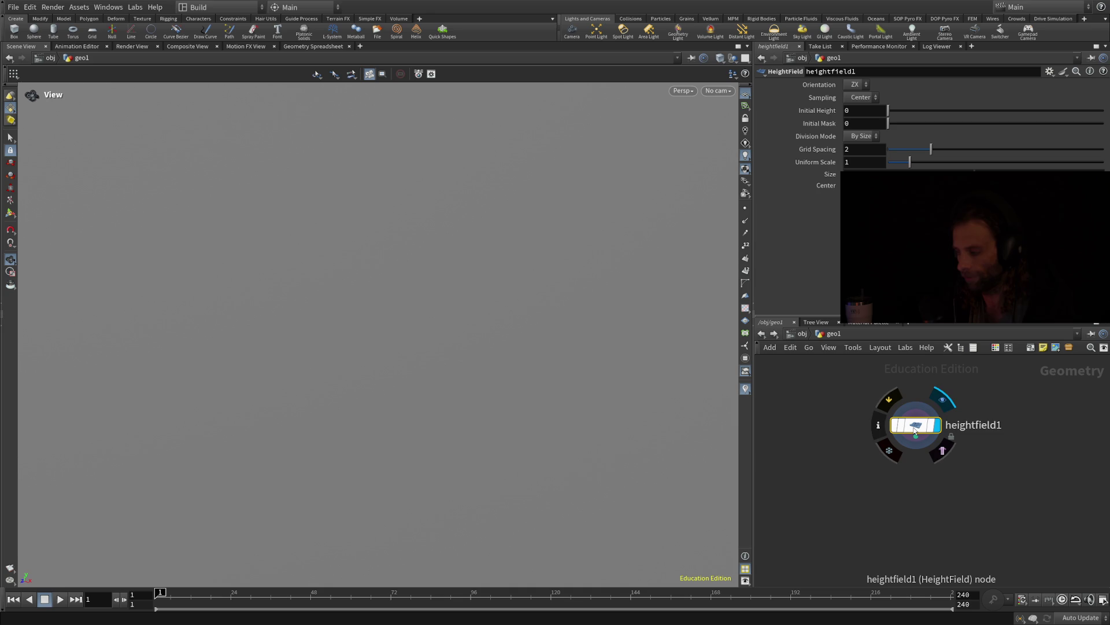
pyautogui.press('Delete')
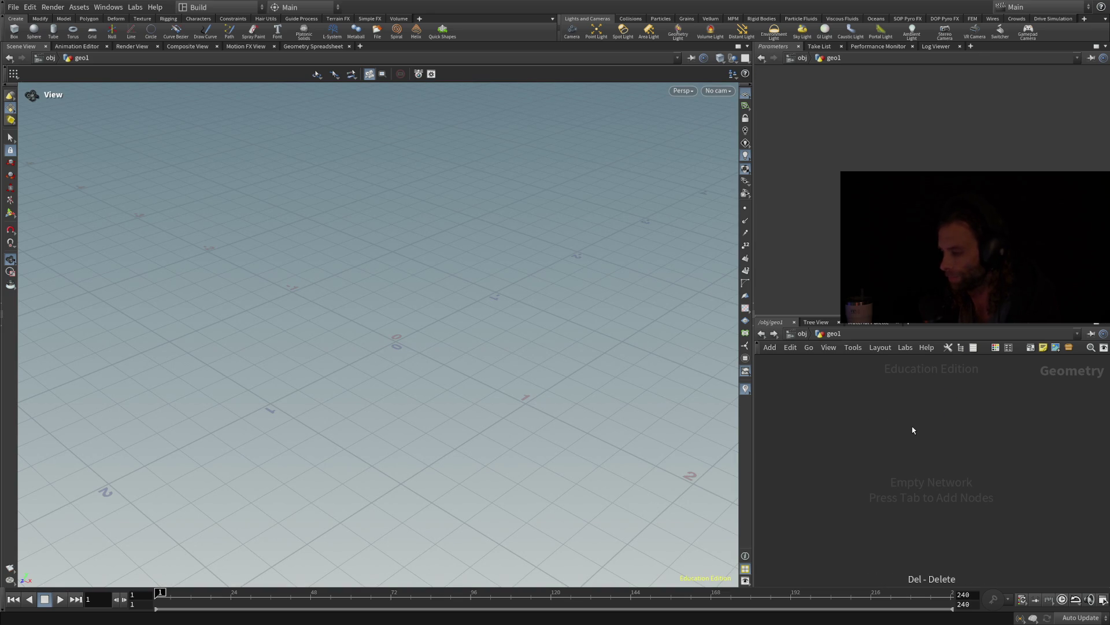
# Add a HeightField File node to the geo1 network
pyautogui.press('Tab')
pyautogui.write('heightfield file')
pyautogui.press('Return')
pyautogui.click(914, 431)
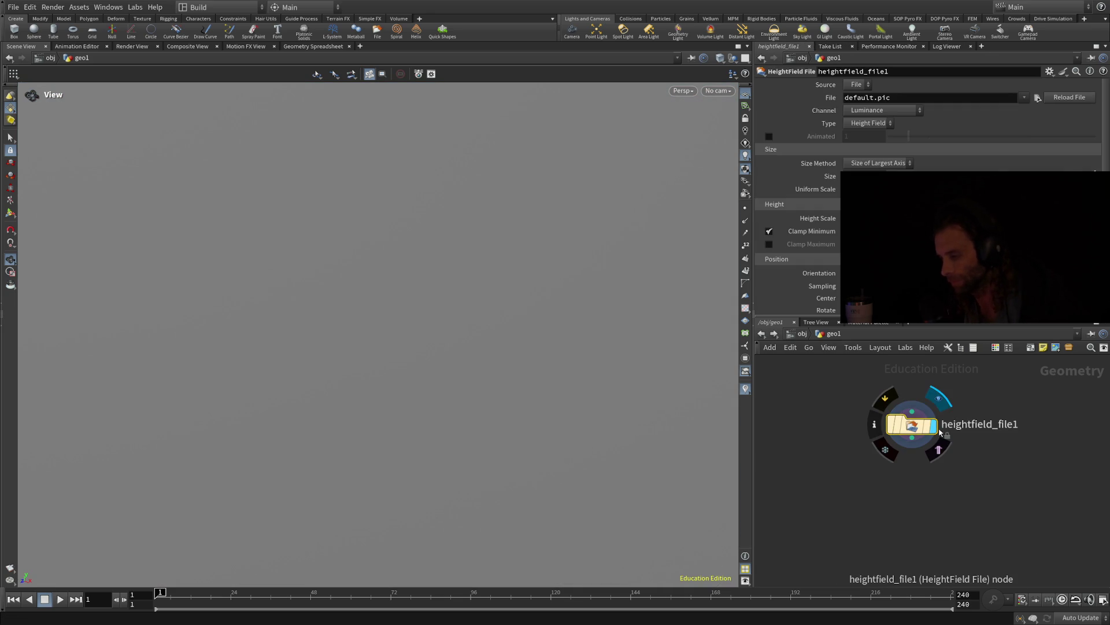
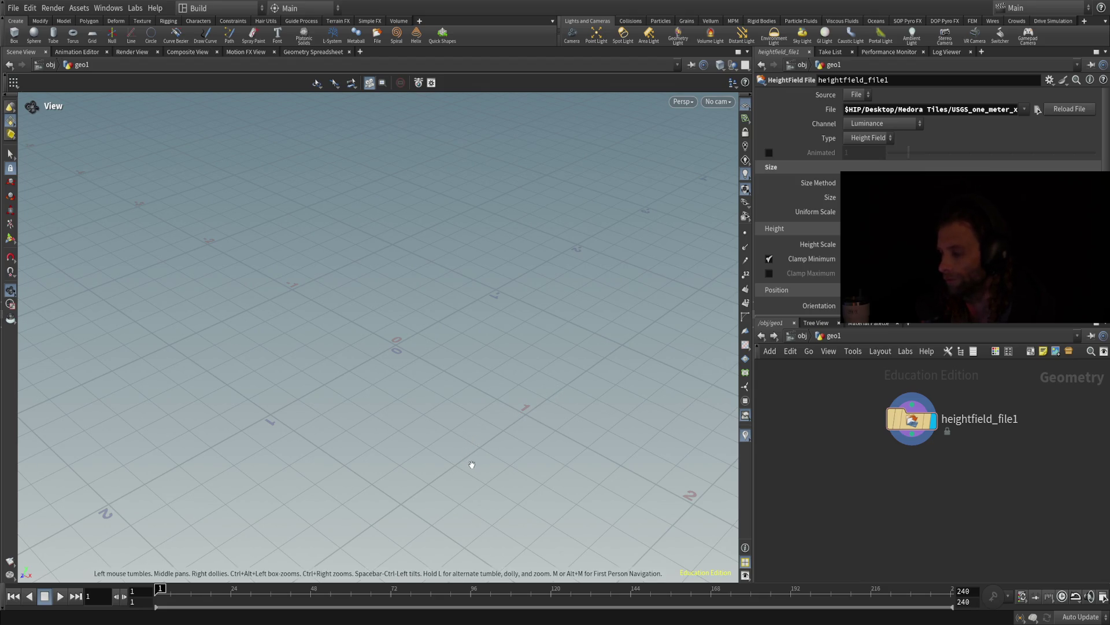
# Tumble and zoom out until the whole imported terrain tile faces front as a square over the grid
pyautogui.moveTo(468, 463)
pyautogui.mouseDown()
pyautogui.moveTo(501, 409)
pyautogui.moveTo(490, 249)
pyautogui.moveTo(503, 295)
pyautogui.moveTo(491, 322)
pyautogui.moveTo(434, 315)
pyautogui.moveTo(428, 401)
pyautogui.moveTo(459, 513)
pyautogui.mouseUp()
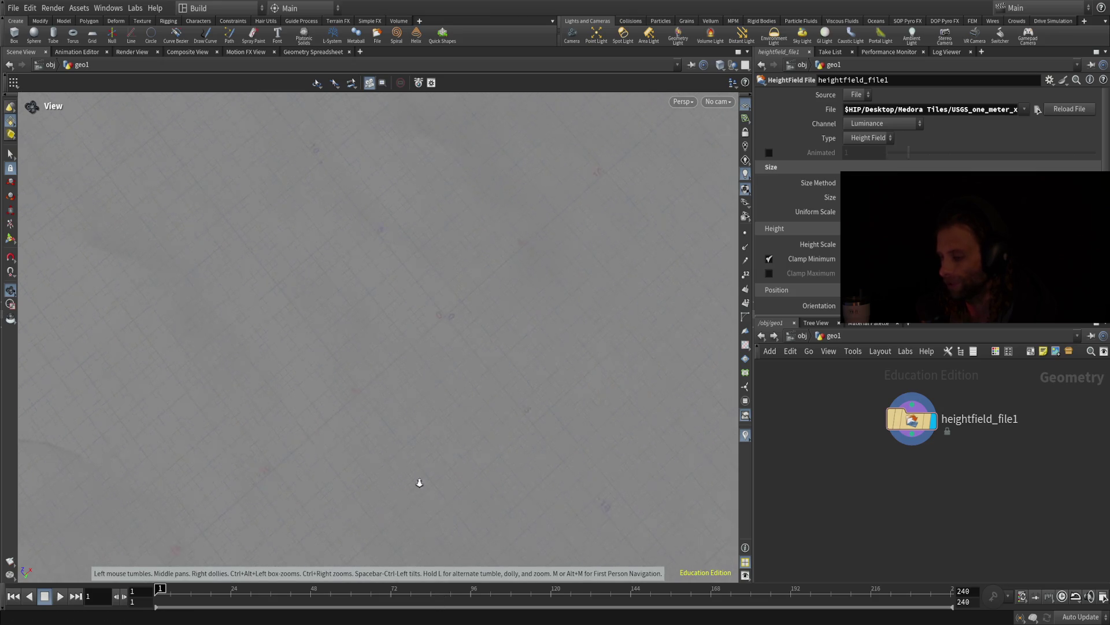
pyautogui.moveTo(408, 350)
pyautogui.mouseDown()
pyautogui.moveTo(411, 372)
pyautogui.moveTo(415, 363)
pyautogui.mouseUp()
pyautogui.scroll(-10, 415, 363)
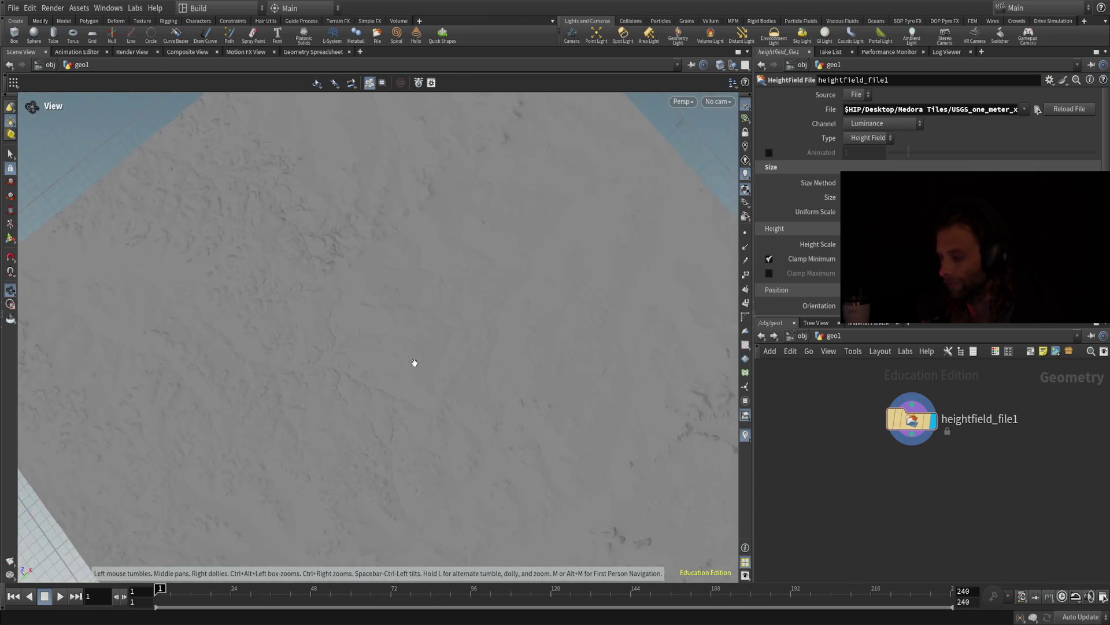
pyautogui.moveTo(588, 384)
pyautogui.mouseDown()
pyautogui.moveTo(419, 372)
pyautogui.moveTo(459, 340)
pyautogui.moveTo(429, 336)
pyautogui.moveTo(422, 310)
pyautogui.mouseUp()
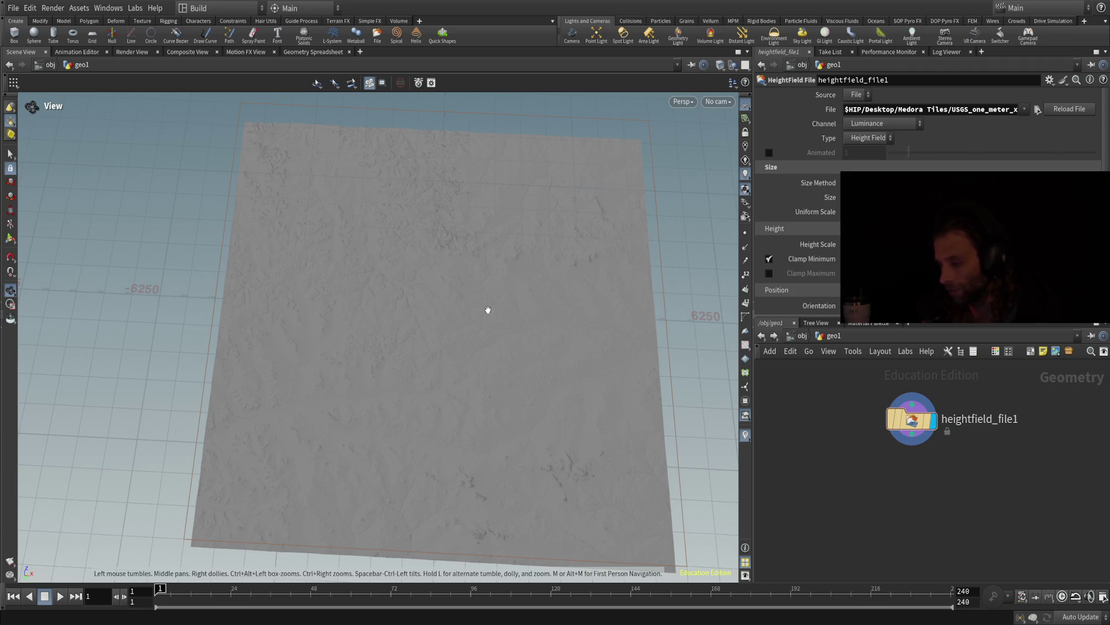
# Add a HeightField node beside heightfield_file1 and lay the network nodes out in a row
pyautogui.press('Tab')
pyautogui.write('heightfield')
pyautogui.press('Return')
pyautogui.click(788, 434)
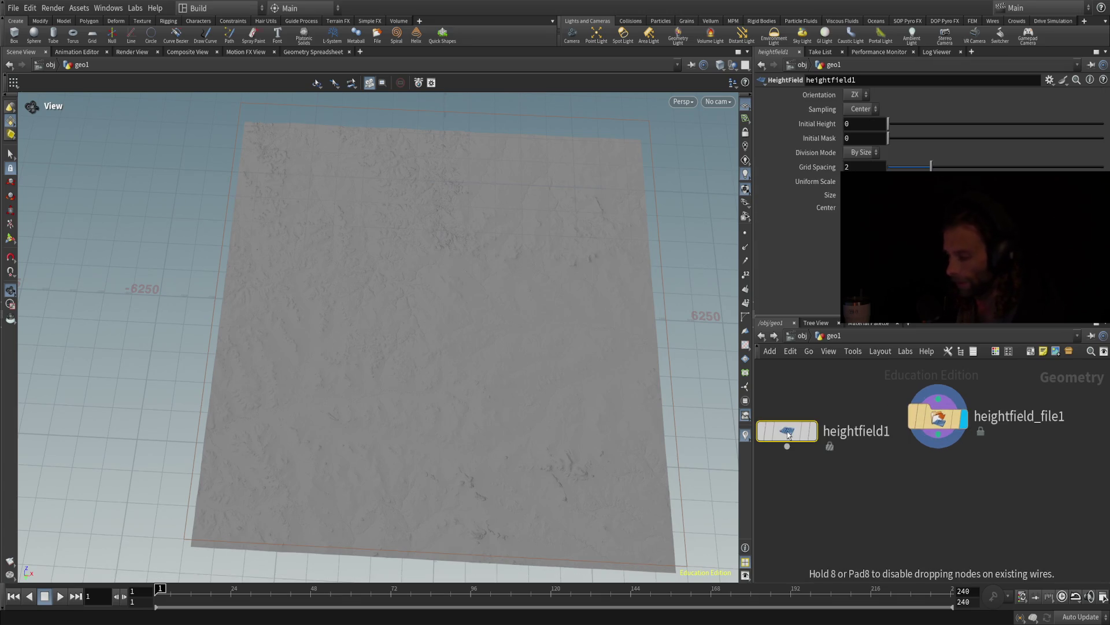
pyautogui.press('l')
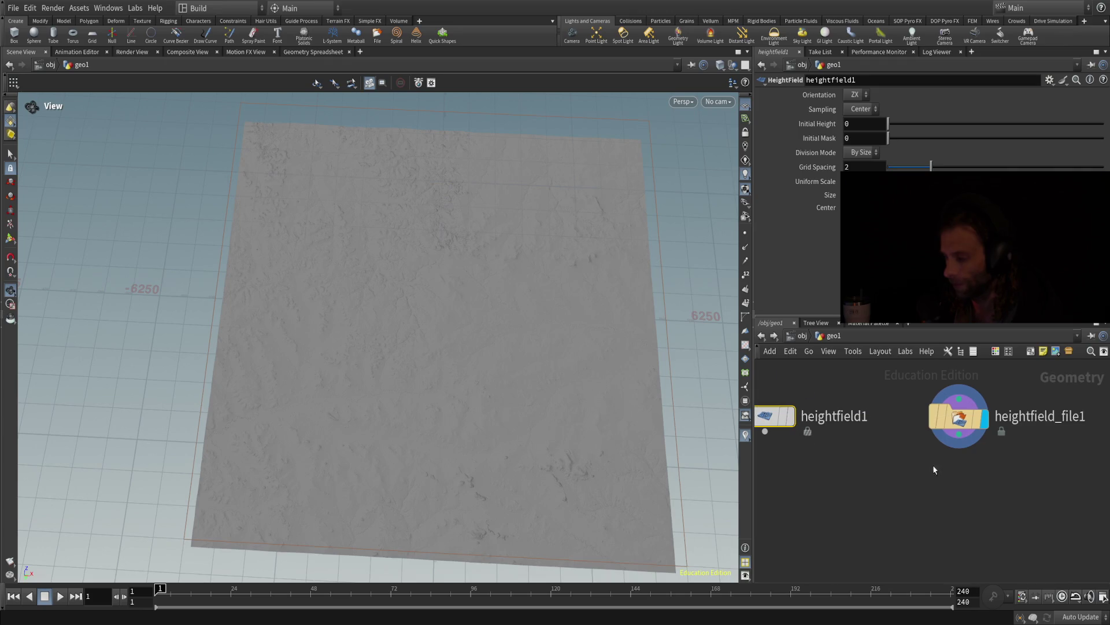
pyautogui.click(767, 433)
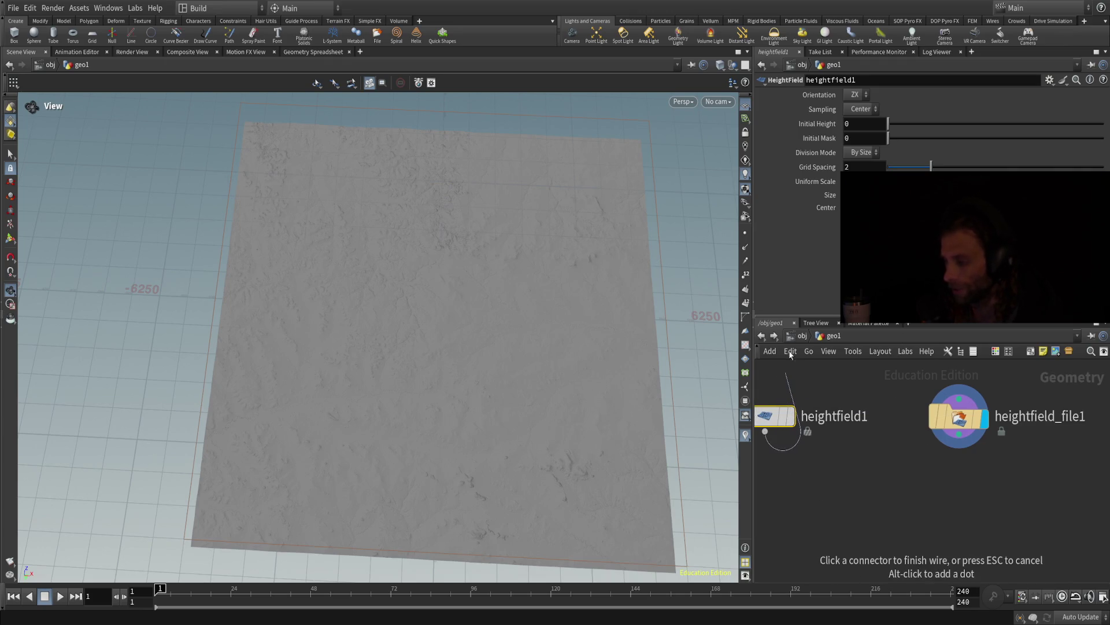
# Set heightfield1's Division Mode to By Axis and Grid Samples to 2017
pyautogui.click(862, 153)
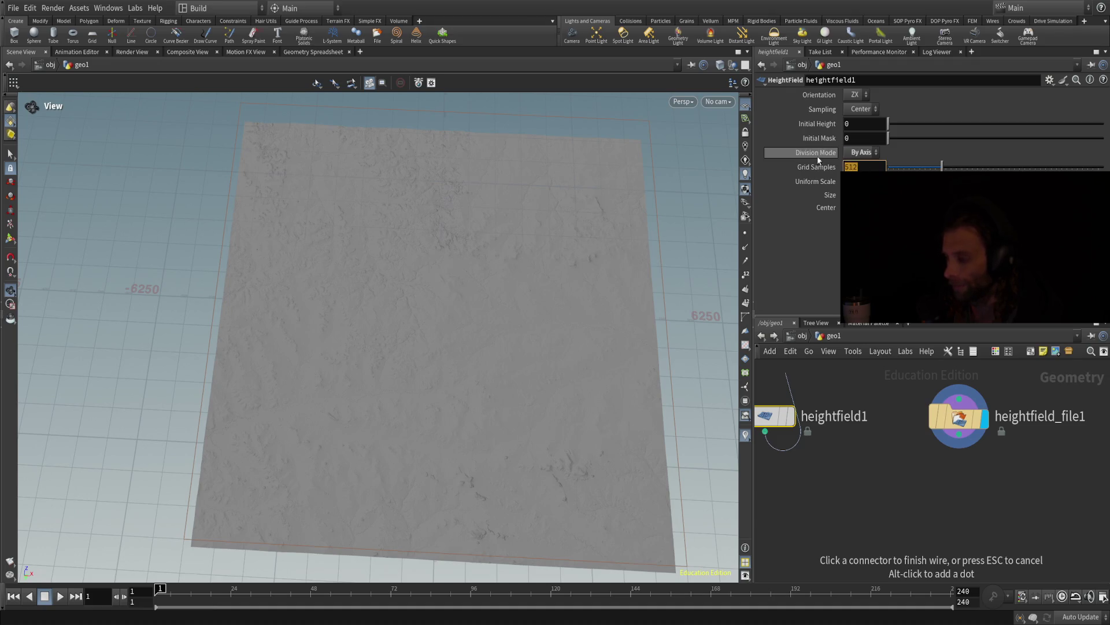
pyautogui.click(804, 151)
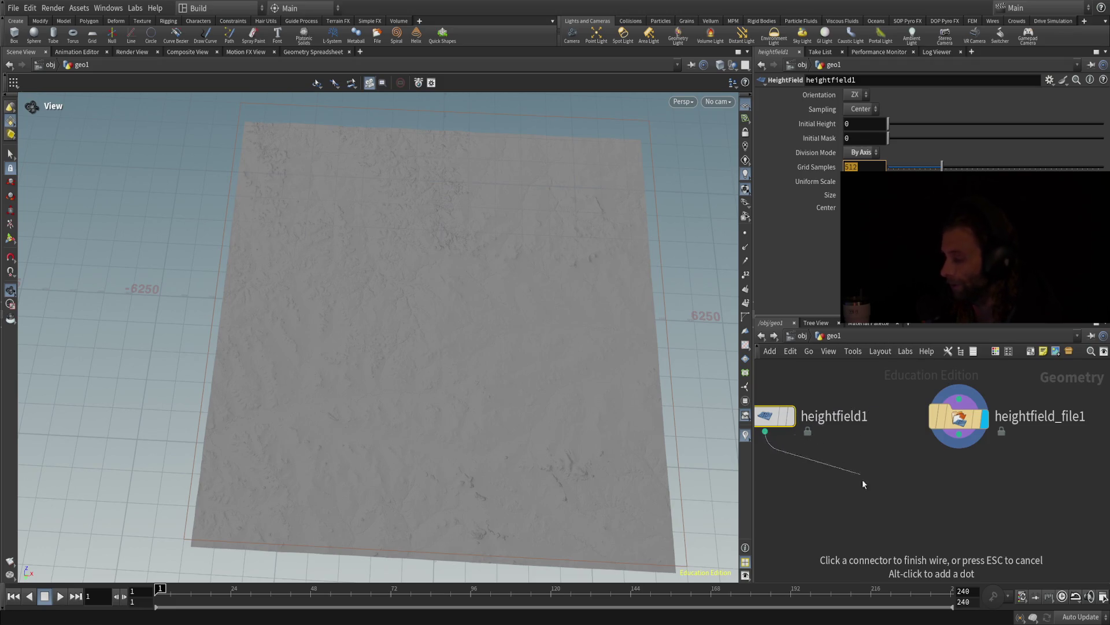
pyautogui.click(861, 521)
pyautogui.click(855, 166)
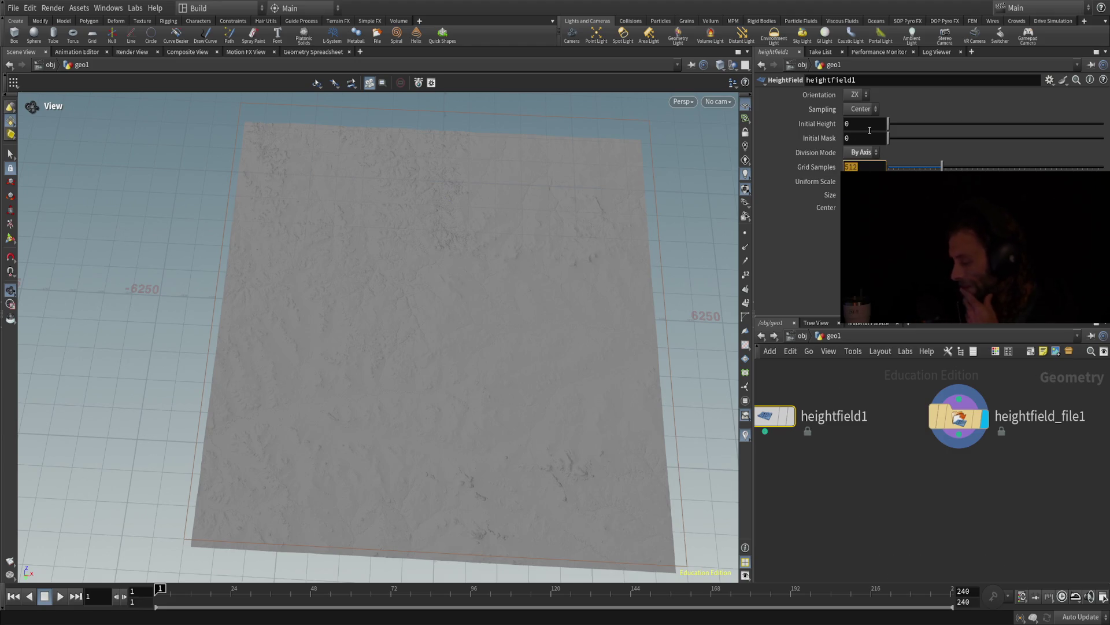
pyautogui.press('Return')
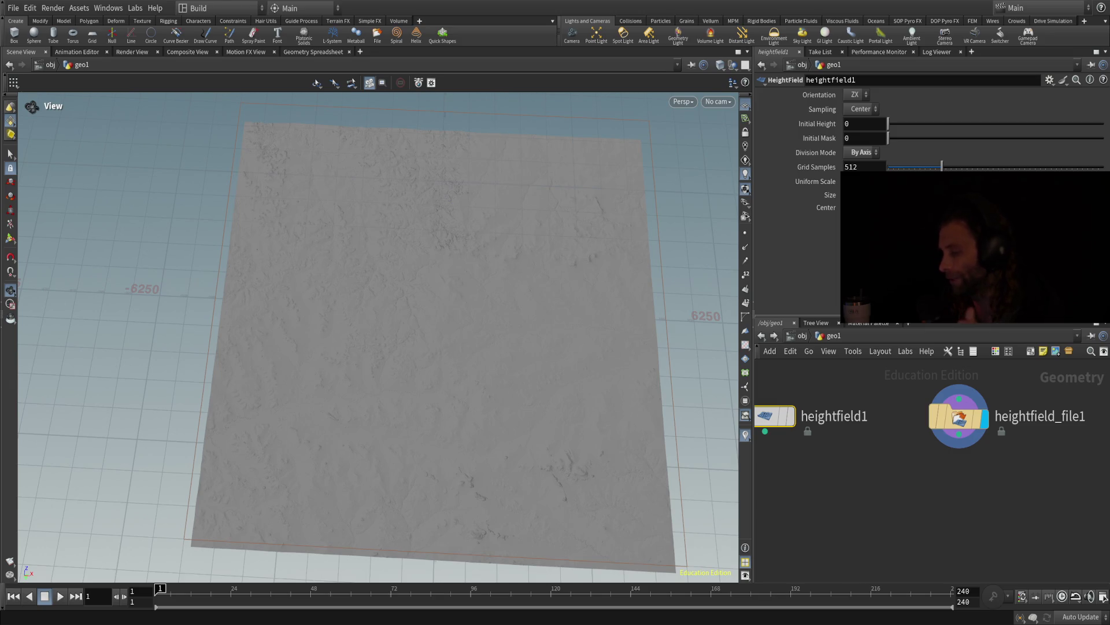
pyautogui.click(851, 166)
pyautogui.press('End')
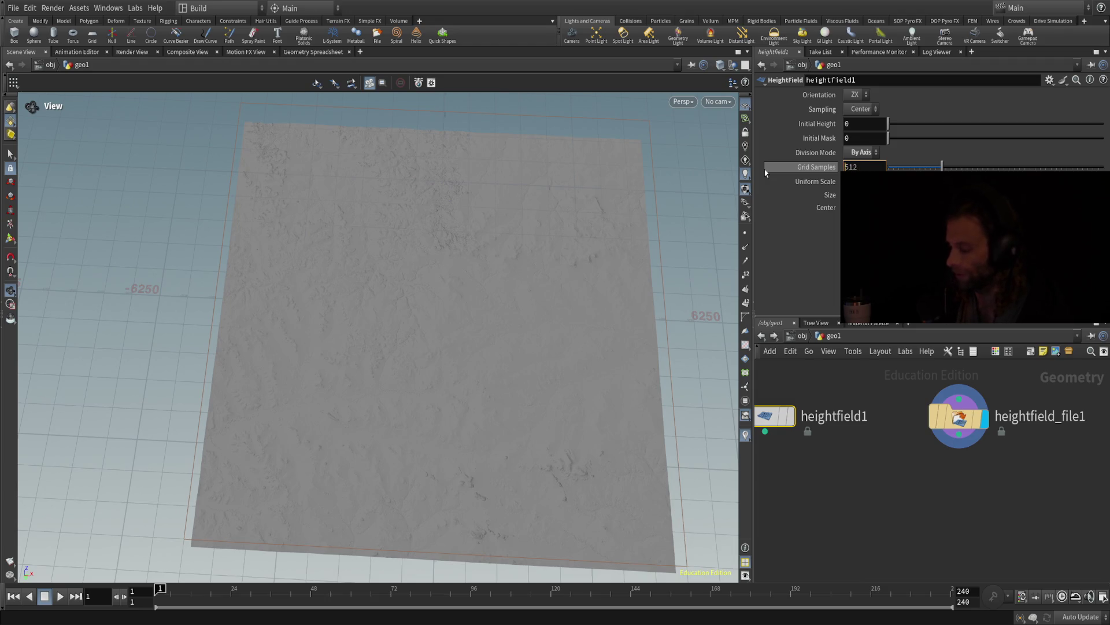
pyautogui.click(866, 168)
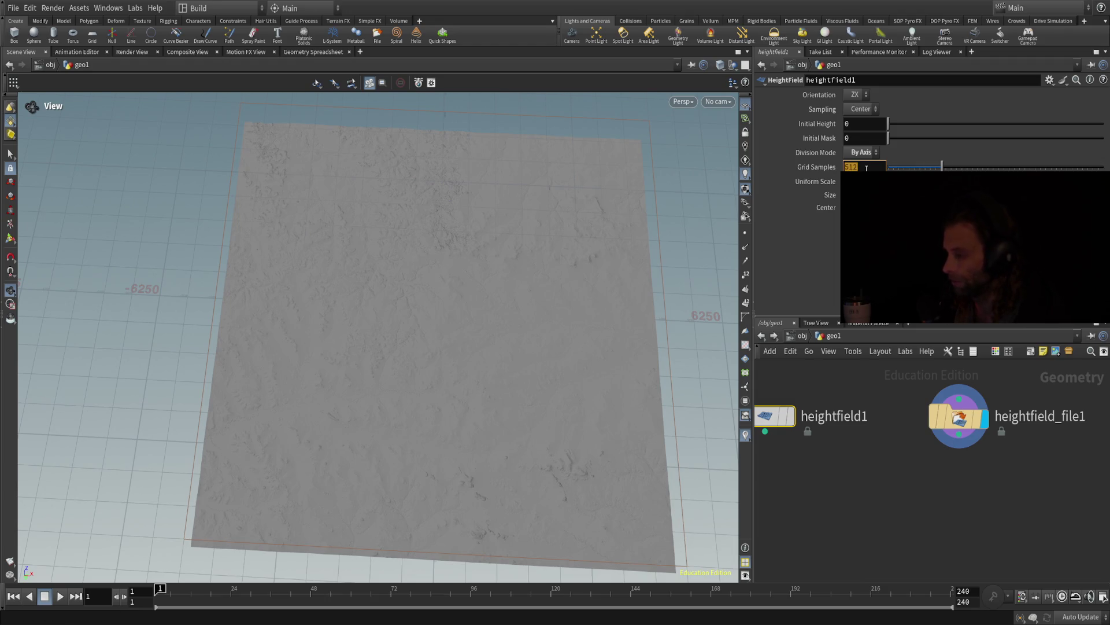
pyautogui.doubleClick(866, 168)
pyautogui.write('2017')
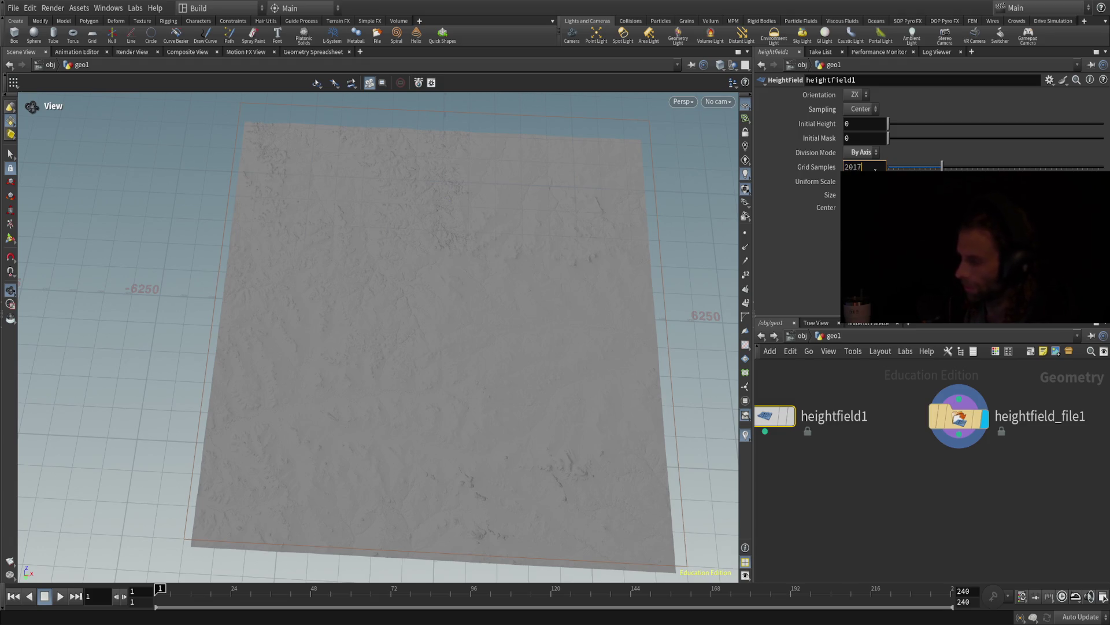
pyautogui.press('Return')
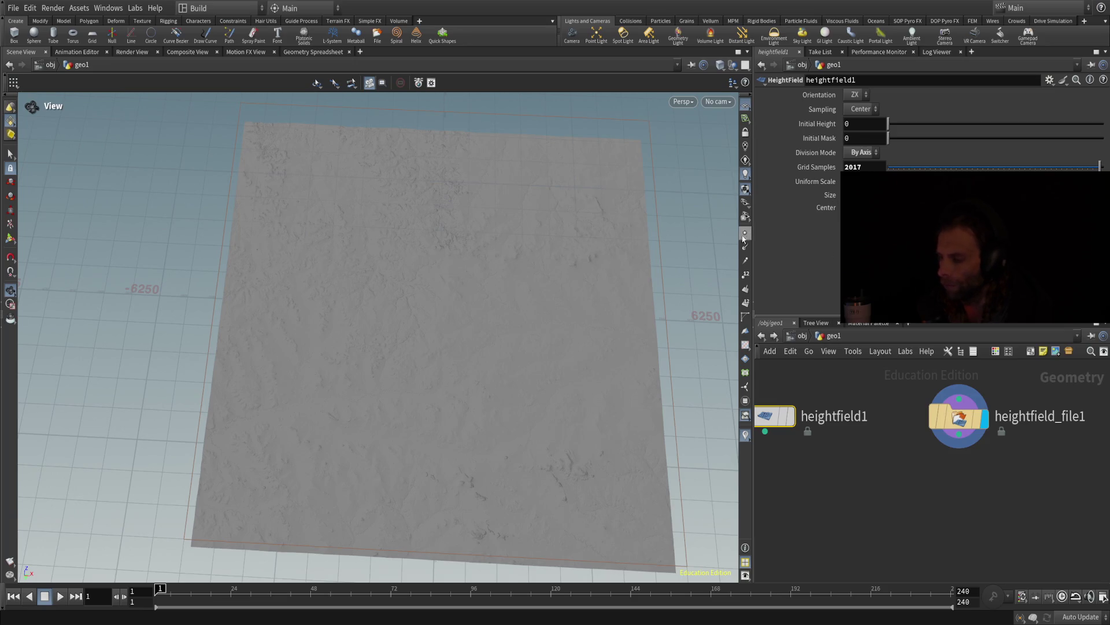
pyautogui.moveTo(754, 247)
pyautogui.mouseDown()
pyautogui.moveTo(715, 255)
pyautogui.moveTo(720, 263)
pyautogui.mouseUp()
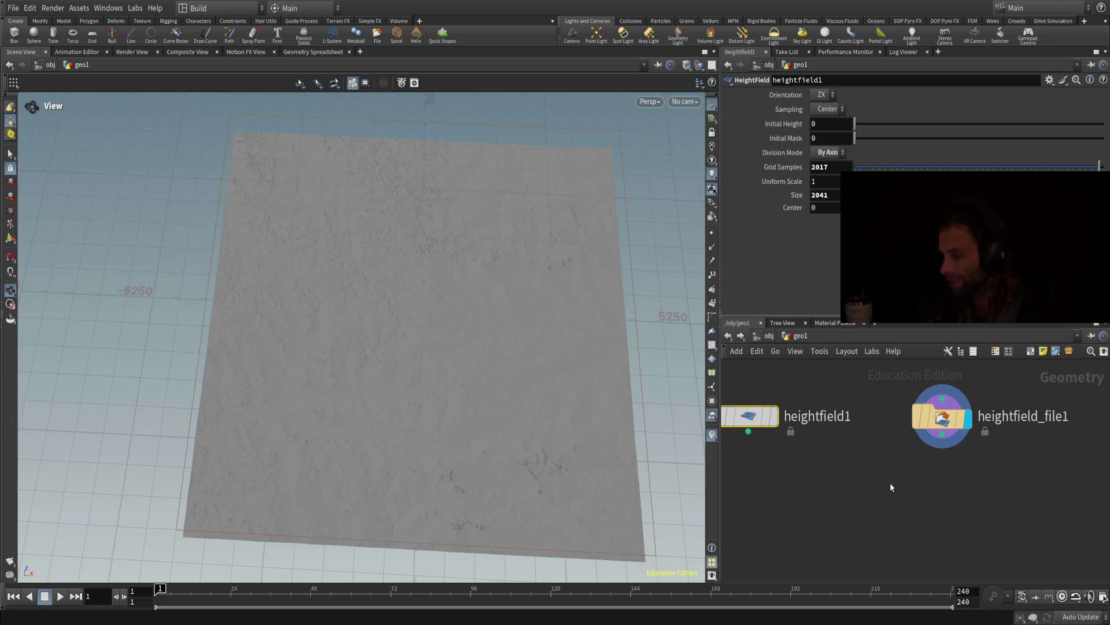
# Compare heightfield_file1's Size 2041 with heightfield1's settings, then zoom the network view
pyautogui.click(925, 415)
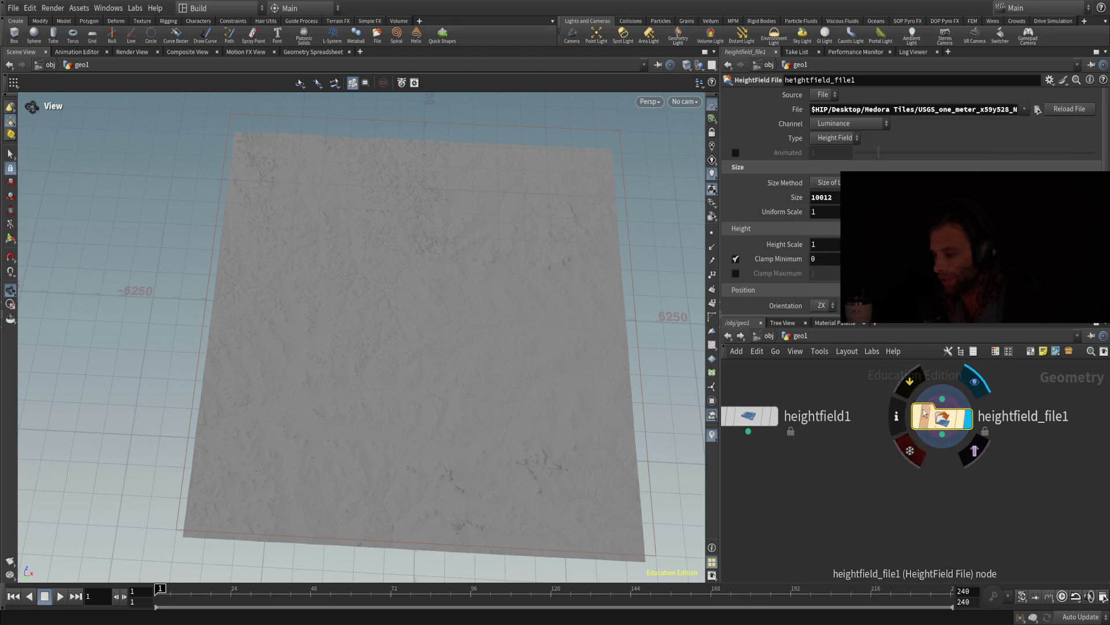
pyautogui.click(749, 415)
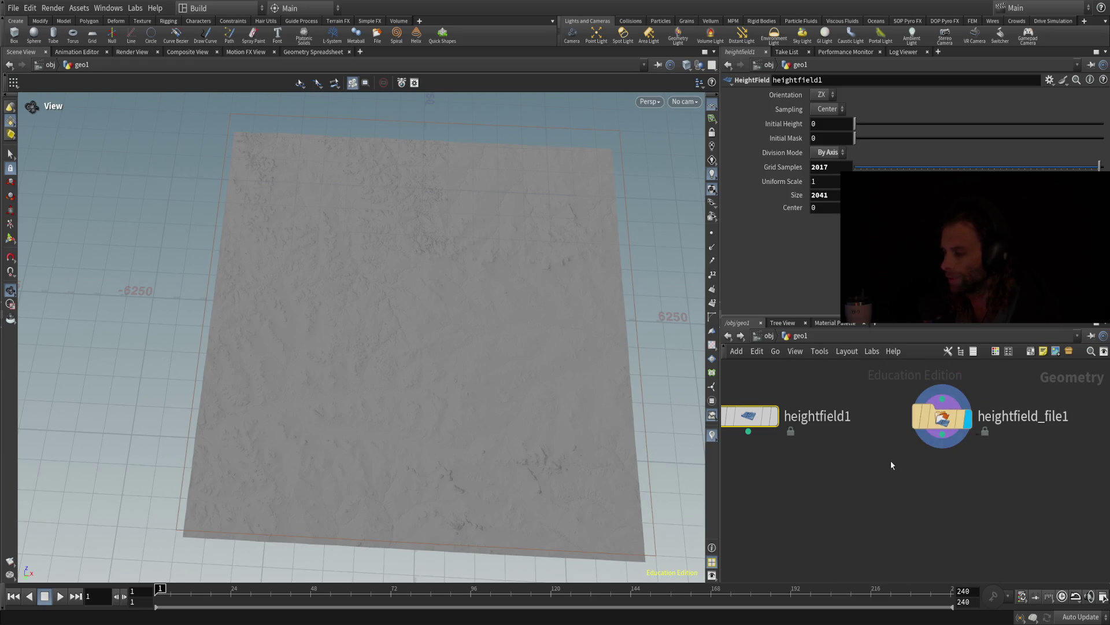
pyautogui.click(879, 483)
pyautogui.scroll(-1, 864, 514)
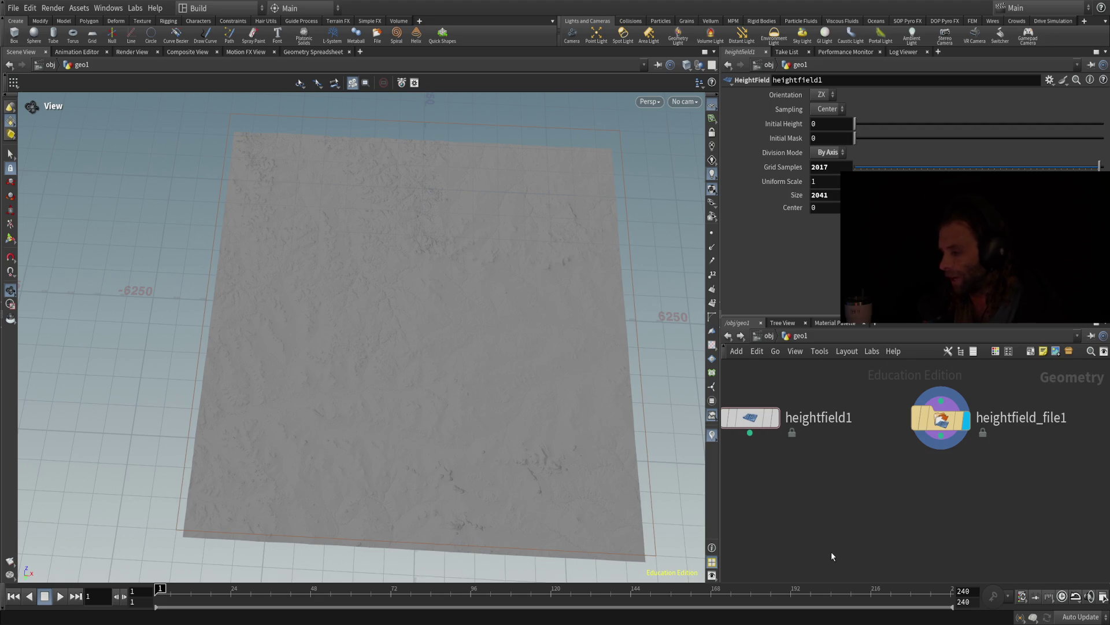
pyautogui.scroll(-4, 855, 544)
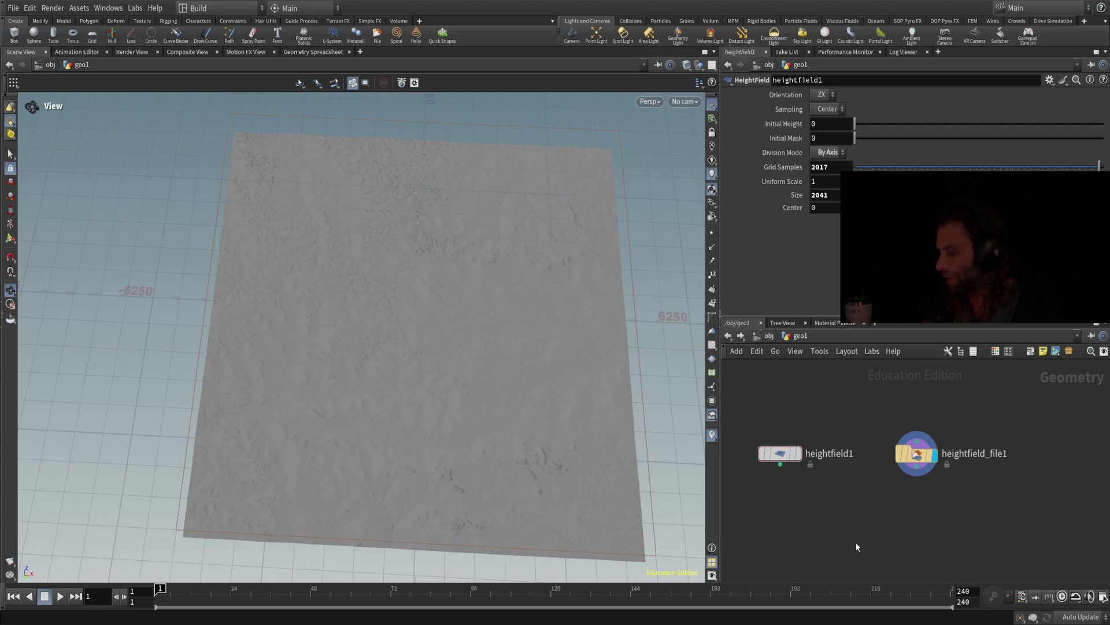
pyautogui.scroll(4, 857, 502)
pyautogui.scroll(-3, 873, 454)
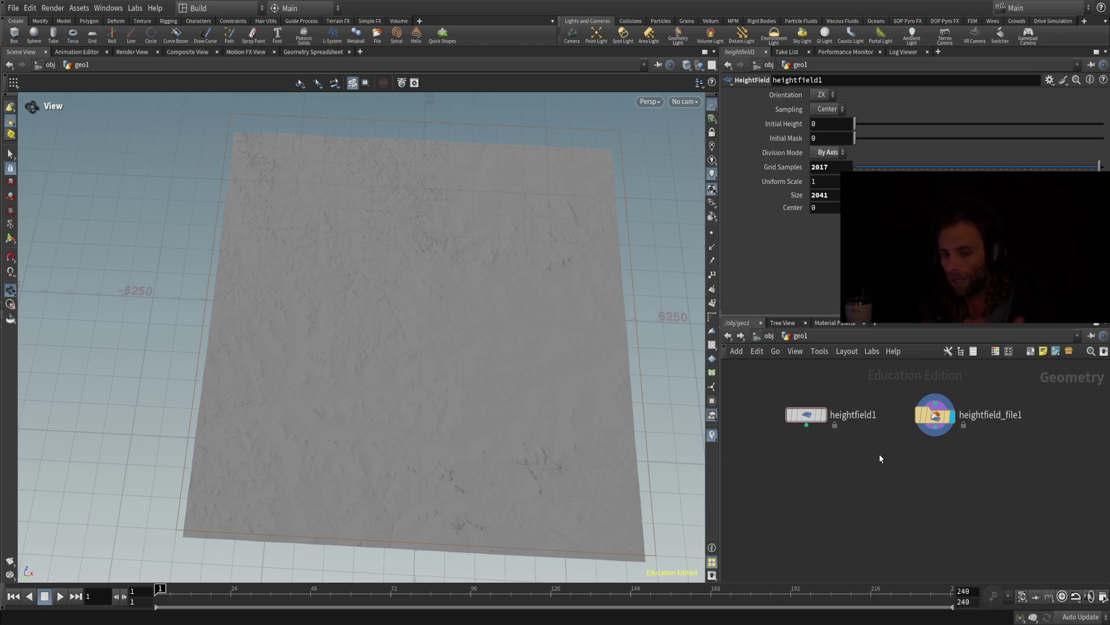
pyautogui.scroll(-1, 898, 496)
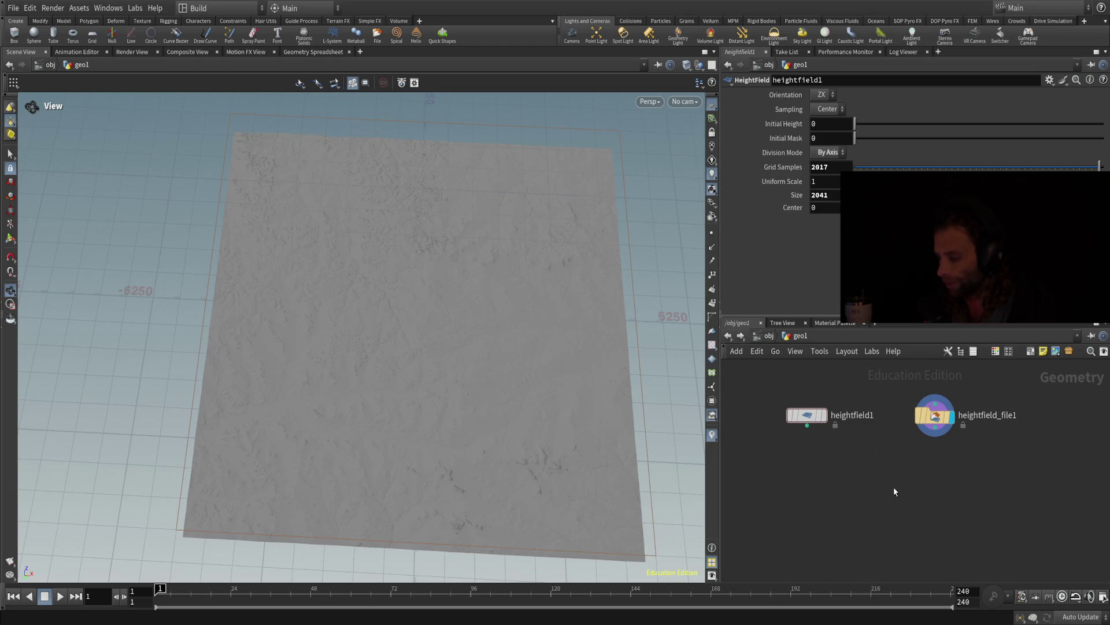
# Try network-editor hotkeys P, E, B, D, C and V, including the floating parameter window and colour palette
pyautogui.press('p')
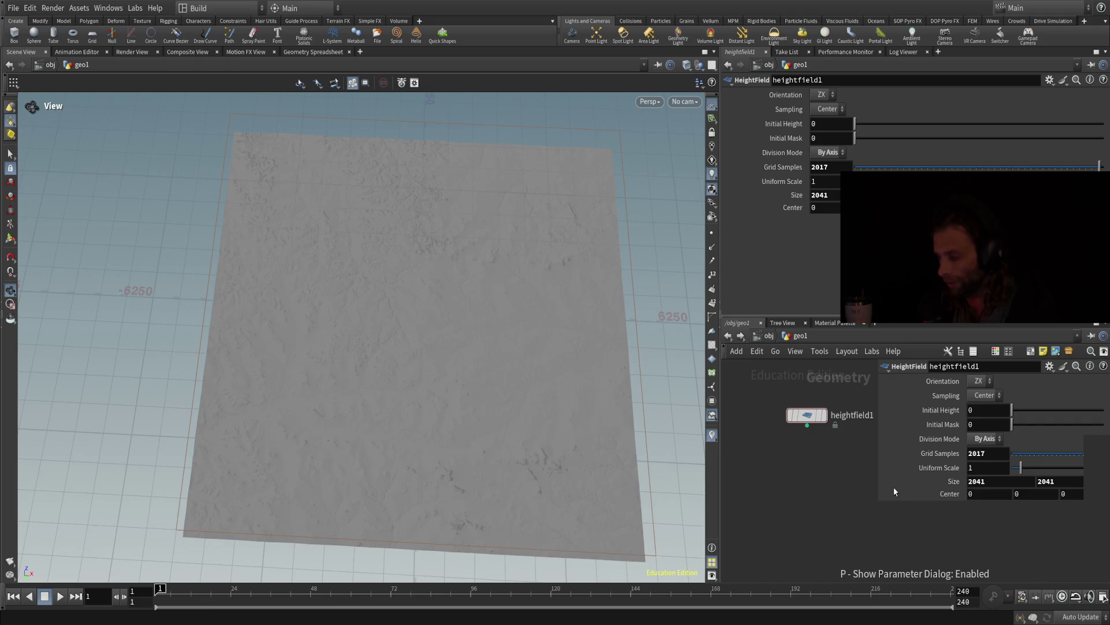
pyautogui.press('e')
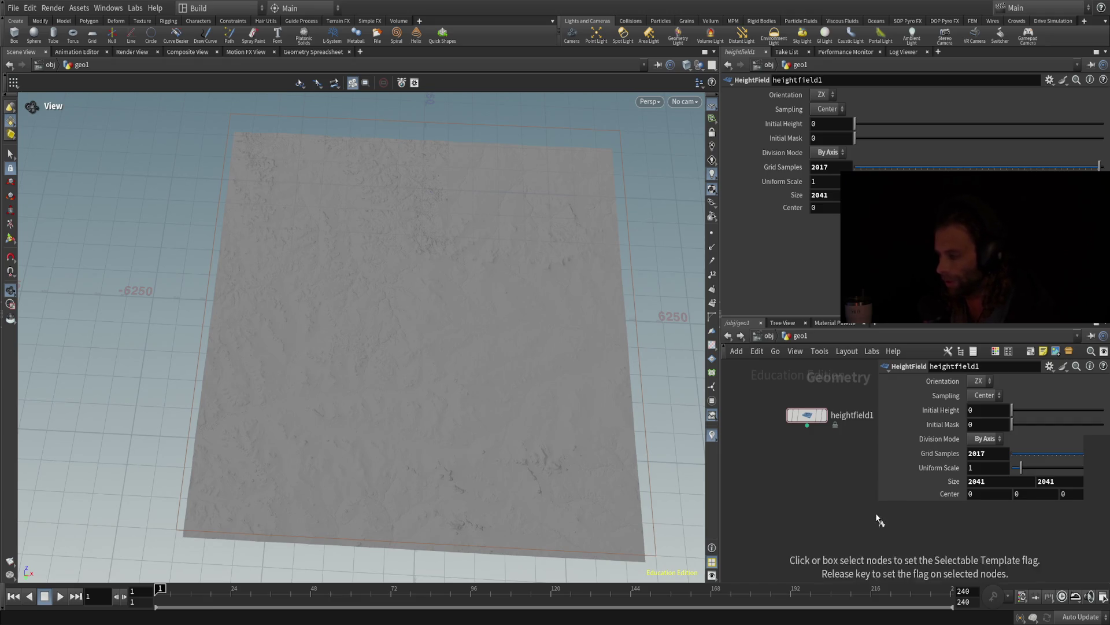
pyautogui.press('b')
pyautogui.press('d')
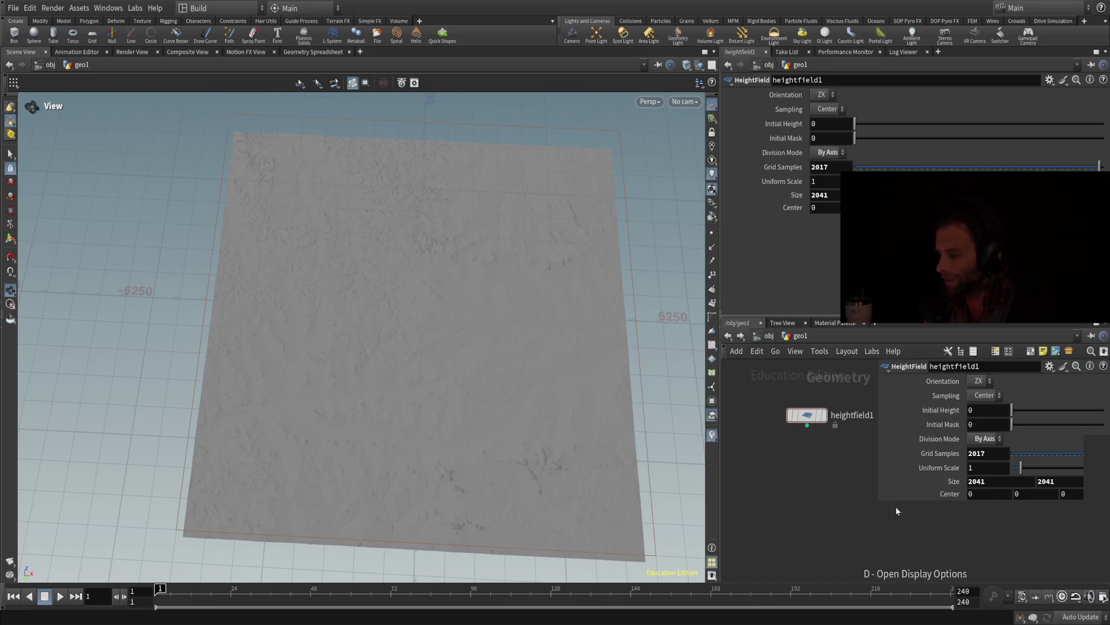
pyautogui.press('c')
pyautogui.press('v')
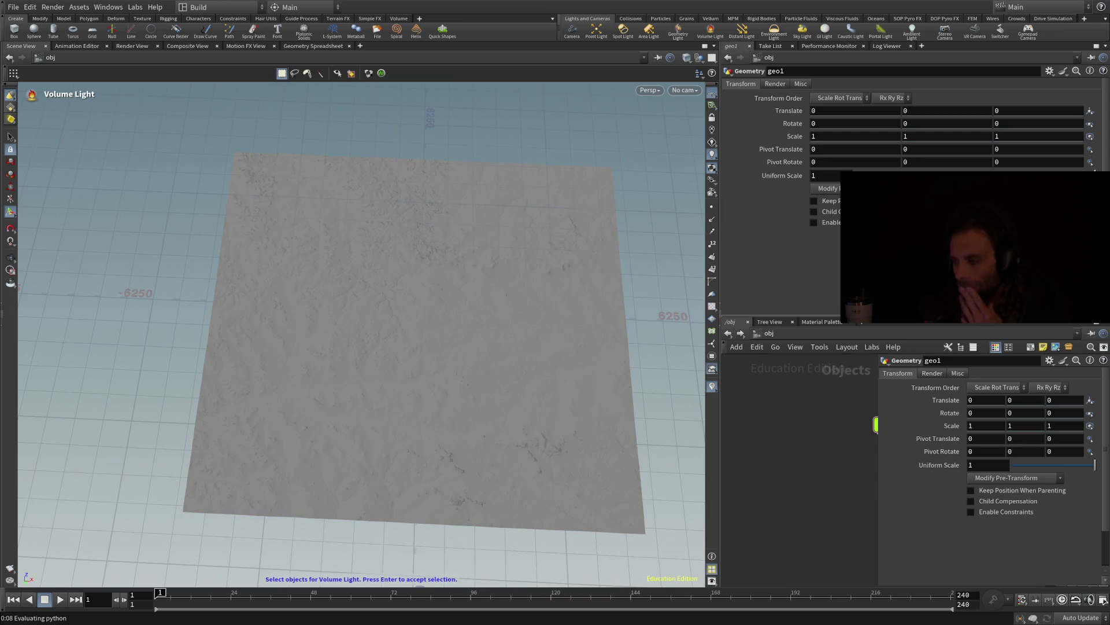
# Pick the terrain object and accept it as the volume light's target
pyautogui.click(422, 451)
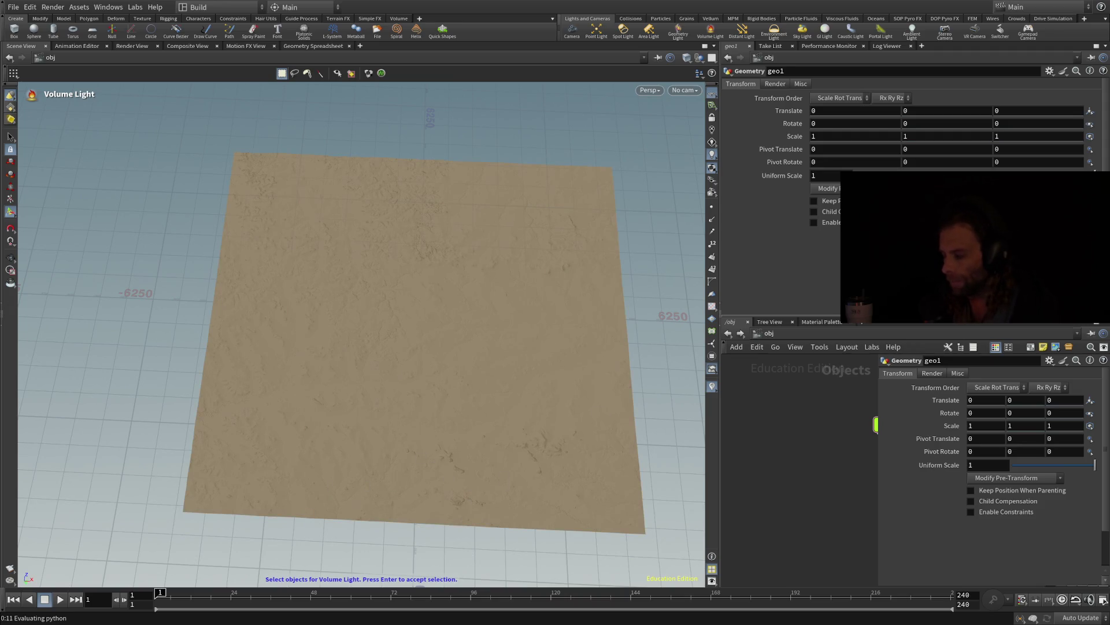
pyautogui.press('Return')
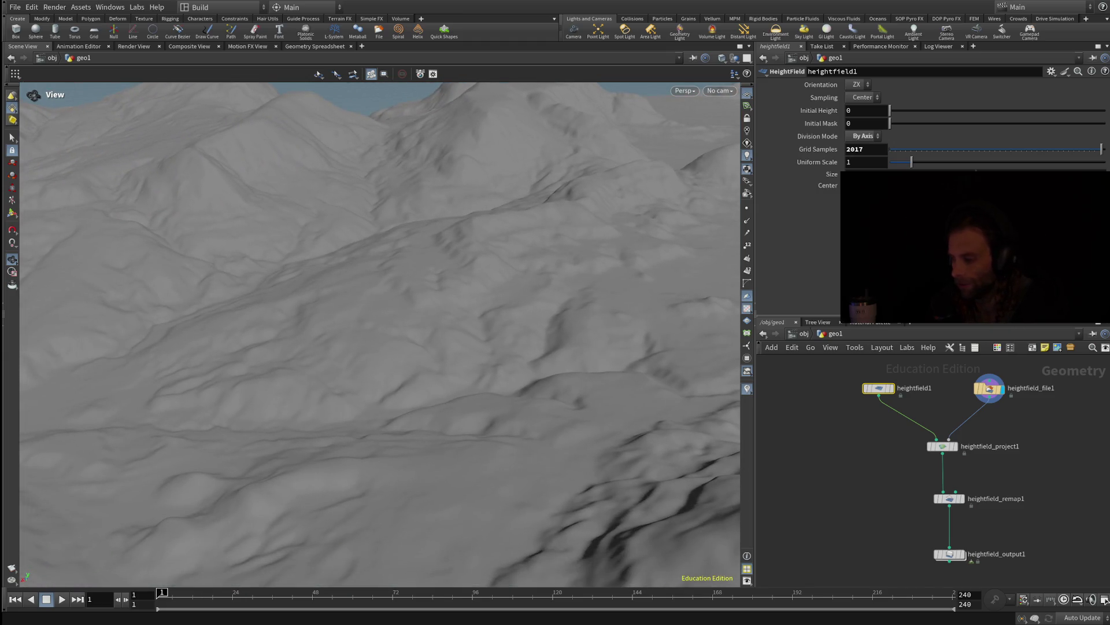
# Turn on heightfield_project1's display flag to show the projected terrain
pyautogui.click(958, 431)
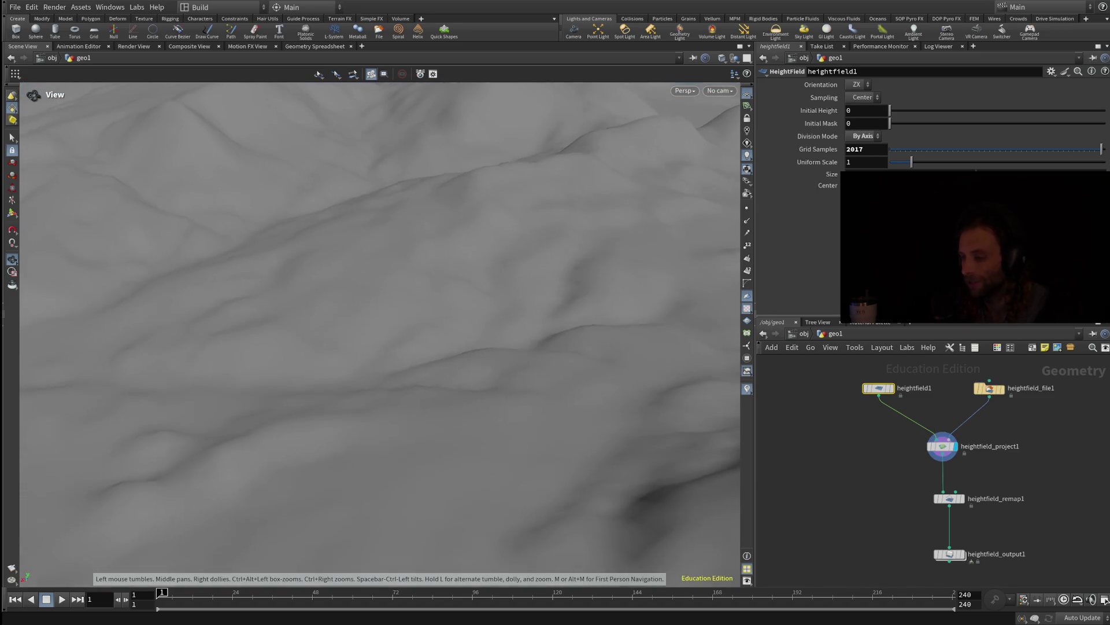
pyautogui.moveTo(370, 290); pyautogui.dragTo(370, 243)
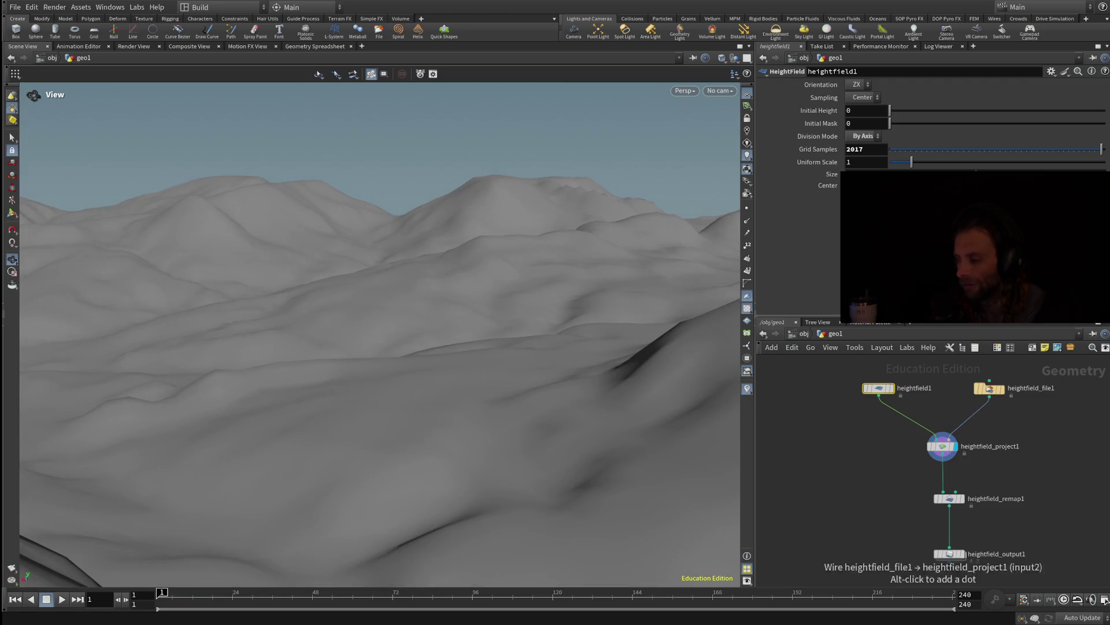
pyautogui.click(1006, 372)
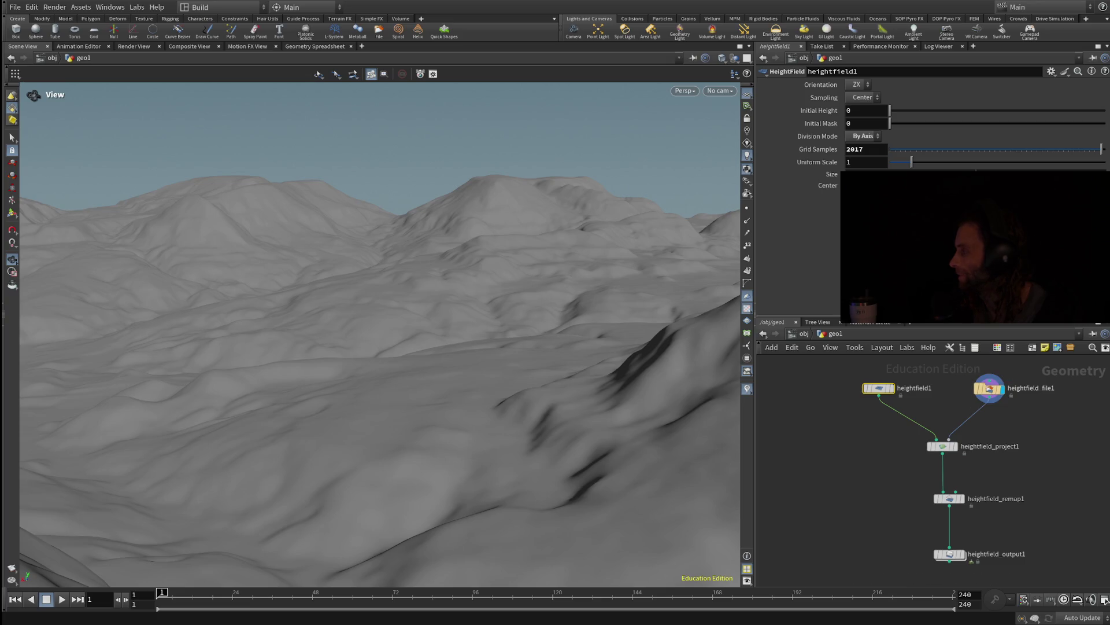
pyautogui.click(960, 430)
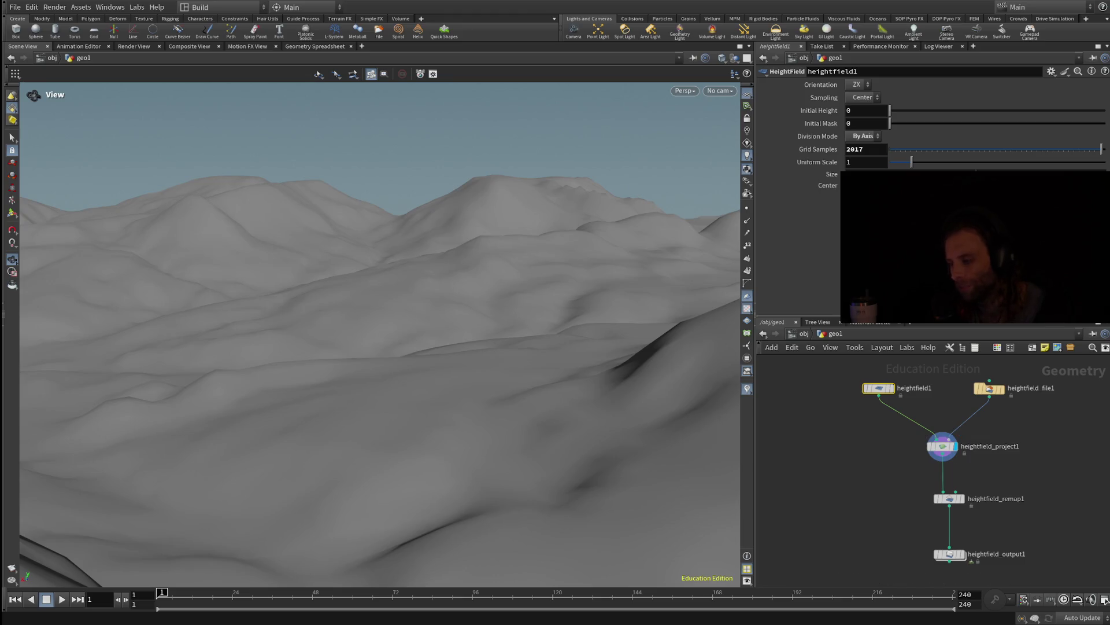
pyautogui.moveTo(371, 405)
pyautogui.mouseDown()
pyautogui.moveTo(336, 336)
pyautogui.moveTo(327, 234)
pyautogui.mouseUp()
pyautogui.scroll(-10, 379, 333)
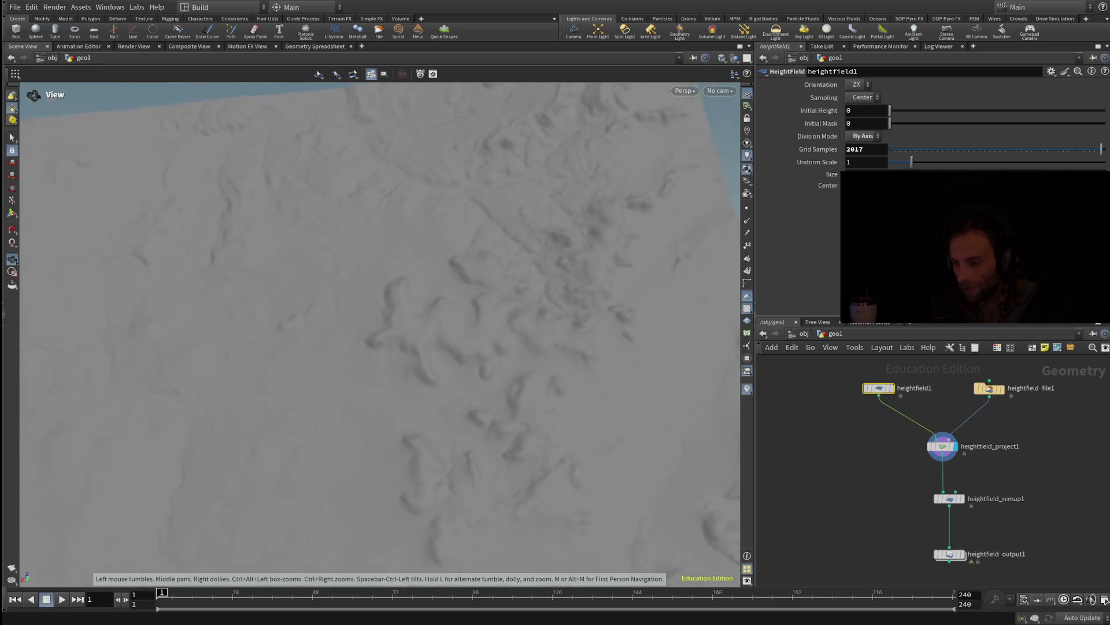
pyautogui.moveTo(379, 332); pyautogui.dragTo(379, 359)
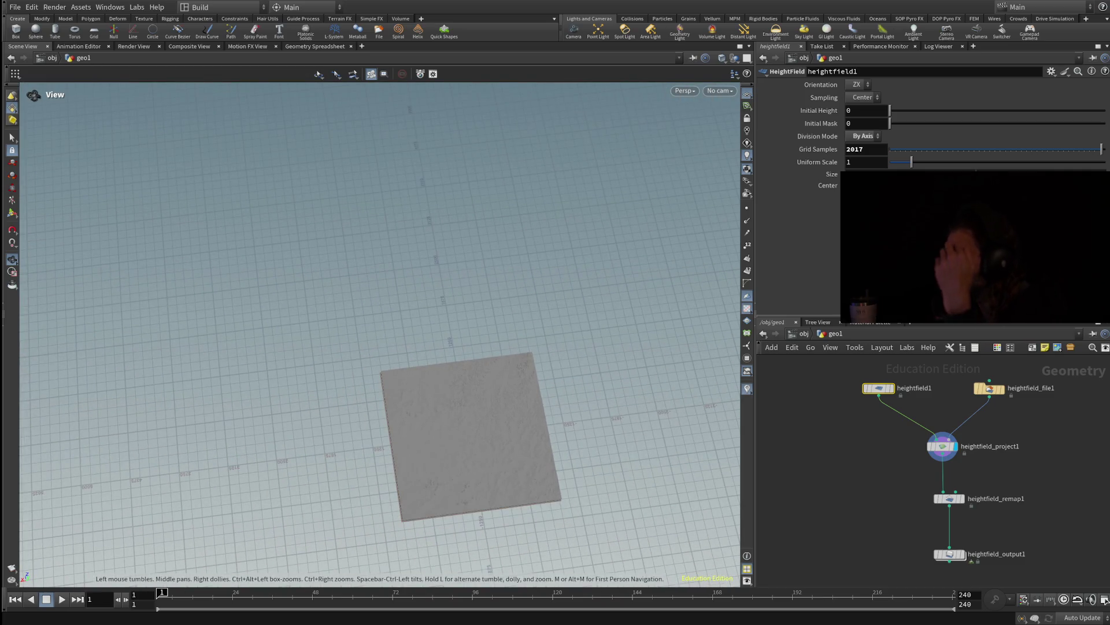
pyautogui.scroll(10, 469, 433)
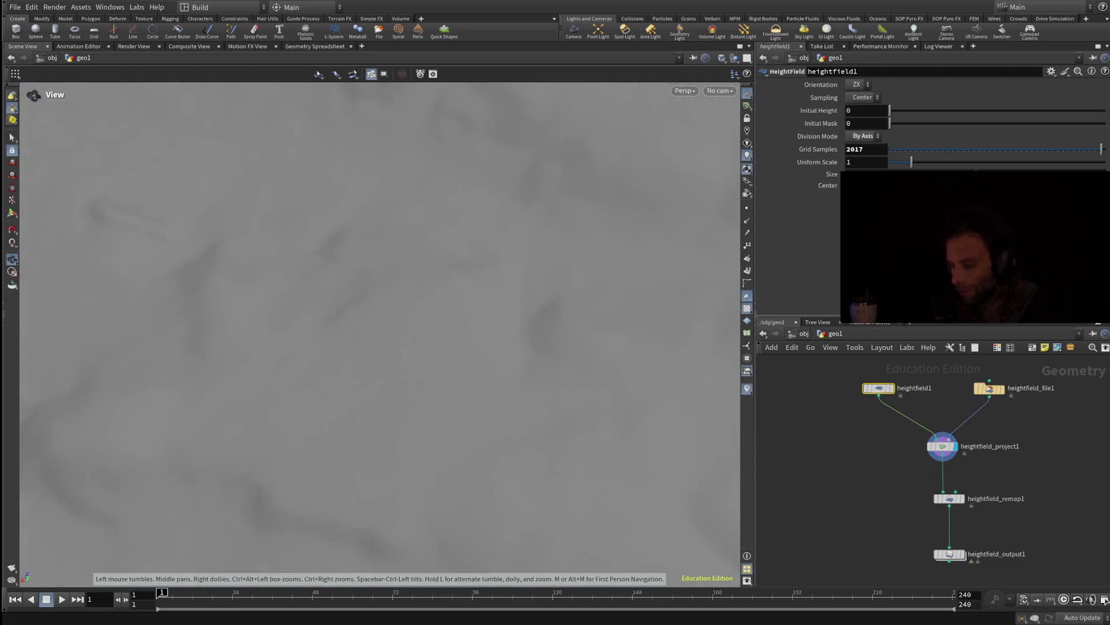
pyautogui.moveTo(371, 289); pyautogui.dragTo(370, 373)
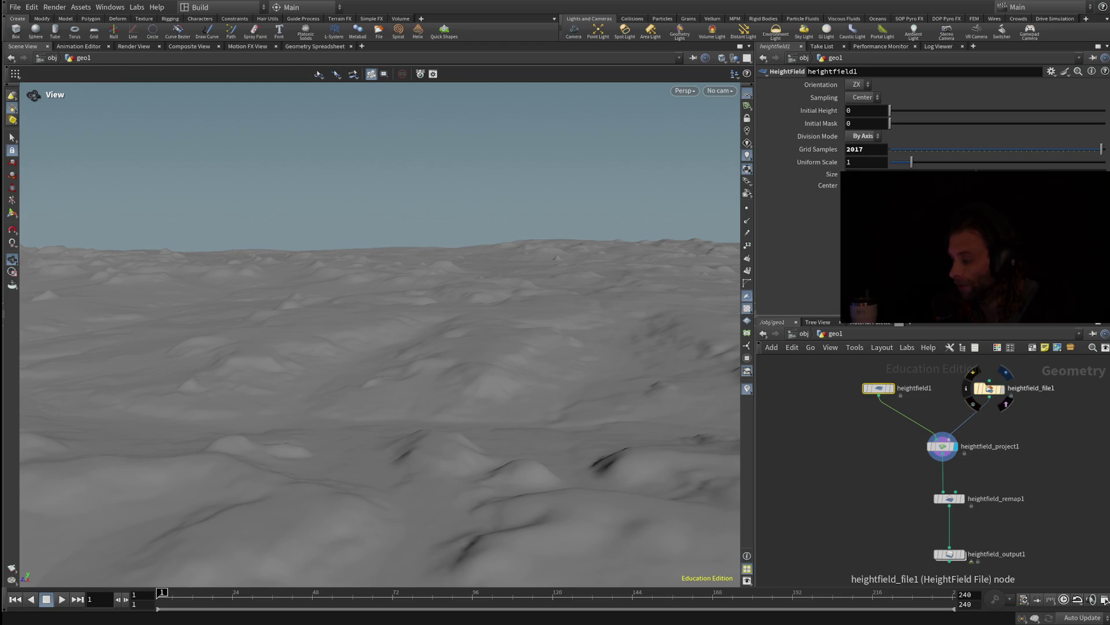
# Tilt and zoom the view so the whole square terrain tile sits above the ground grid
pyautogui.moveTo(370, 347)
pyautogui.mouseDown()
pyautogui.moveTo(370, 260)
pyautogui.moveTo(379, 289)
pyautogui.mouseUp()
pyautogui.scroll(10, 379, 329)
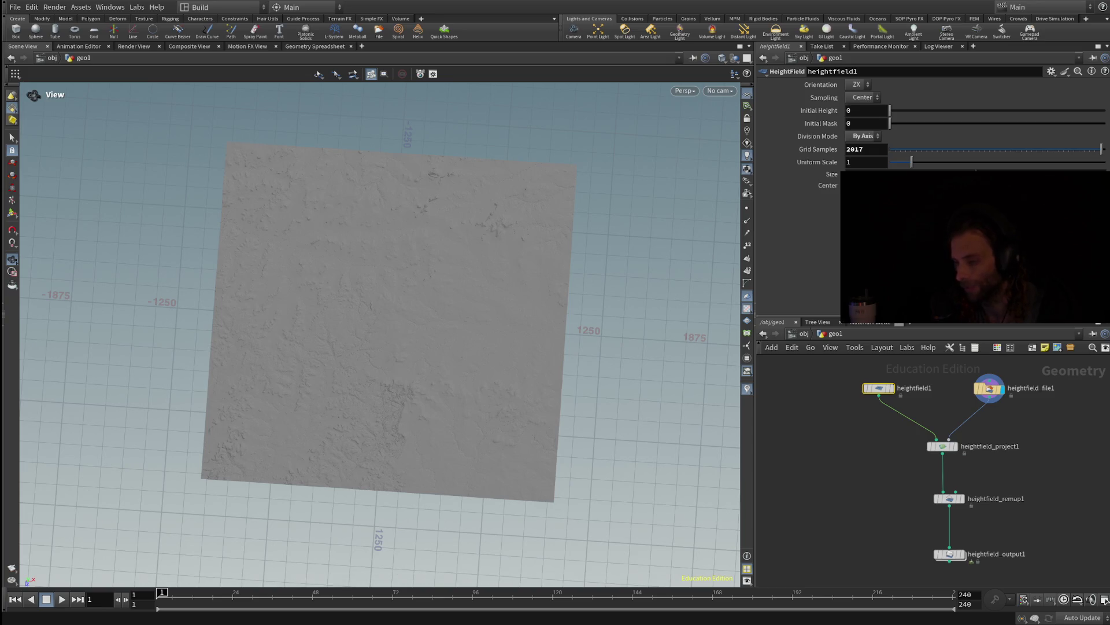
pyautogui.scroll(5, 555, 324)
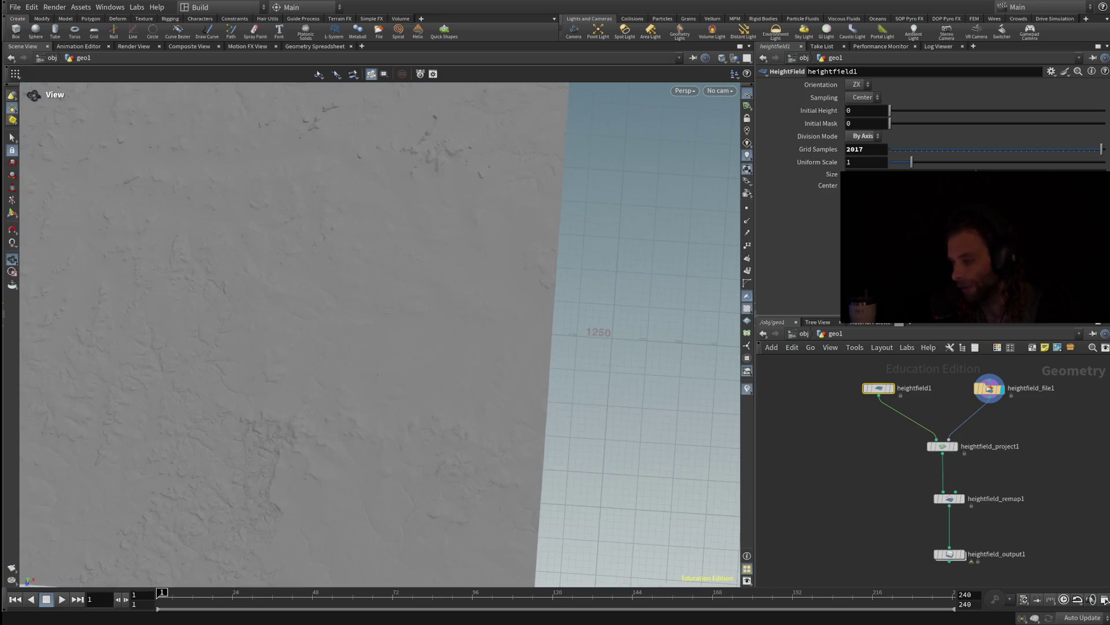
pyautogui.scroll(-2, 379, 335)
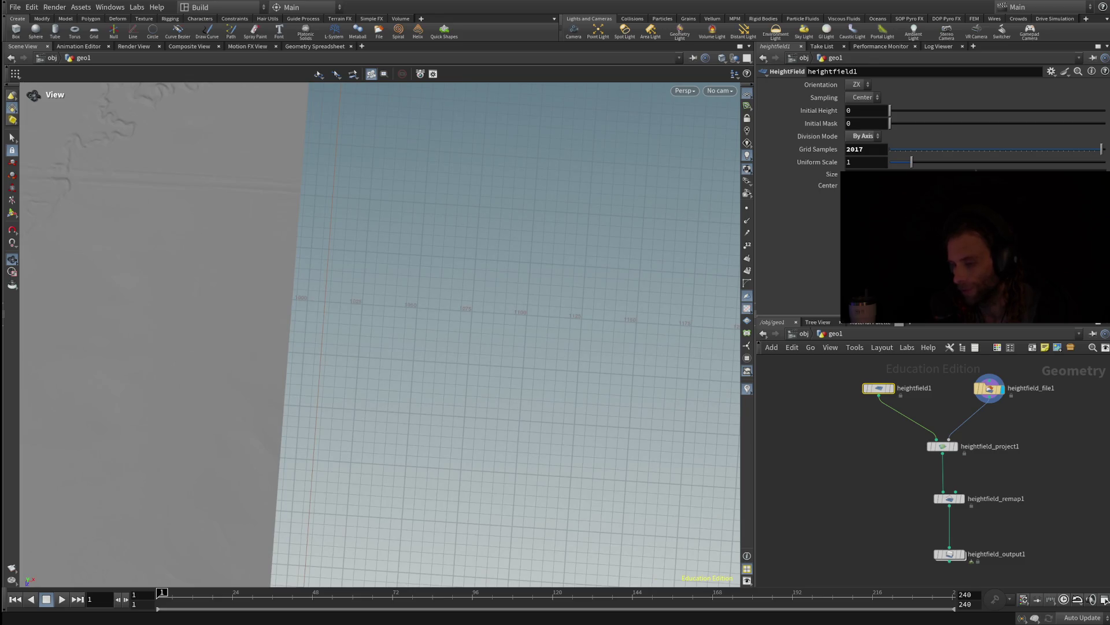
pyautogui.scroll(-3, 379, 334)
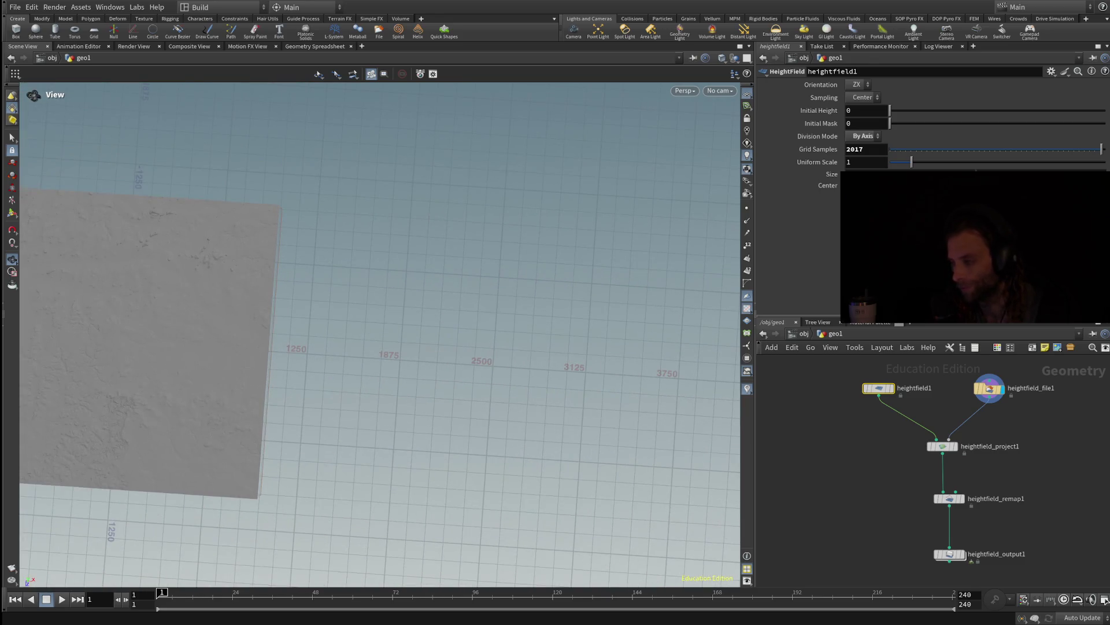
pyautogui.press('h')
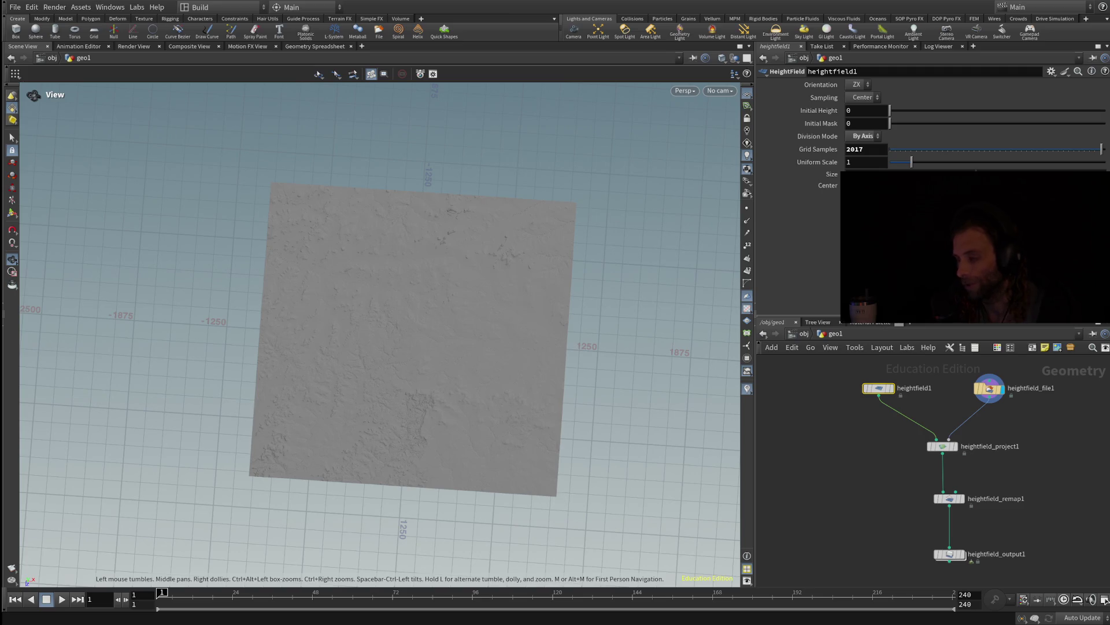
pyautogui.scroll(3, 379, 332)
pyautogui.scroll(-5, 379, 332)
pyautogui.scroll(1, 379, 333)
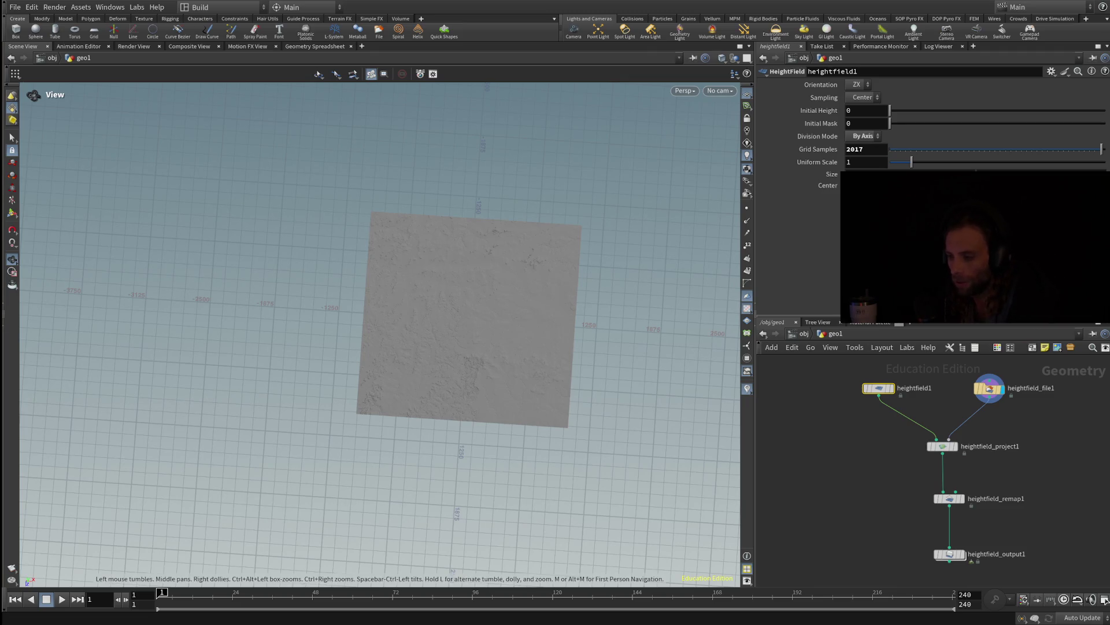
# Orbit to a near top-down view of the whole terrain, then switch to the LidarExplorer browser
pyautogui.scroll(10, 405, 290)
pyautogui.scroll(-8, 382, 324)
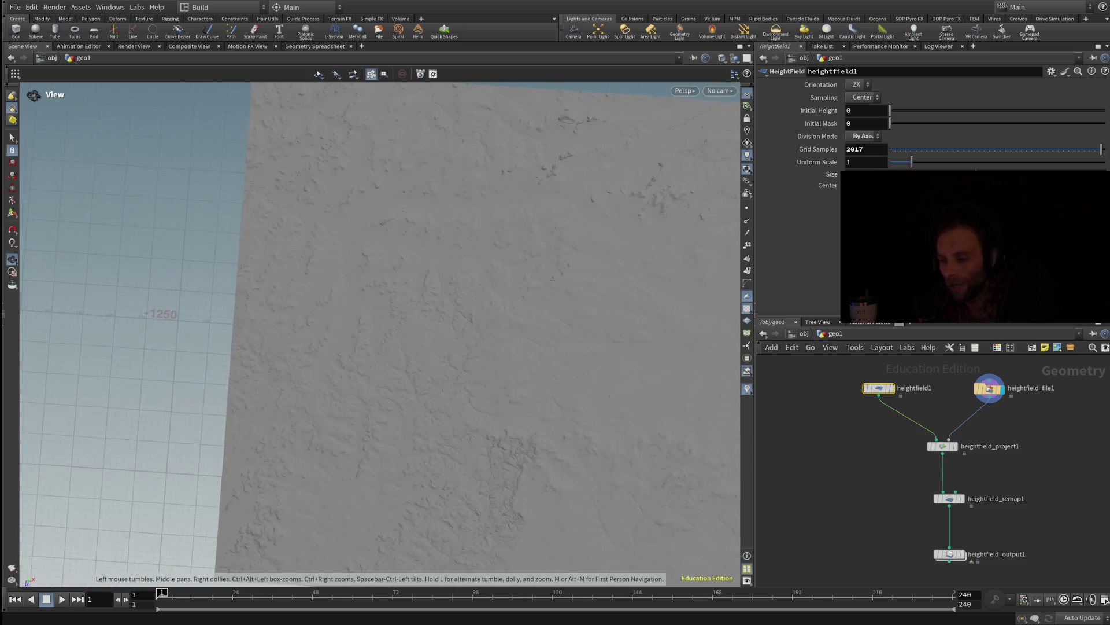
pyautogui.moveTo(382, 324)
pyautogui.mouseDown()
pyautogui.moveTo(411, 351)
pyautogui.moveTo(385, 344)
pyautogui.mouseUp()
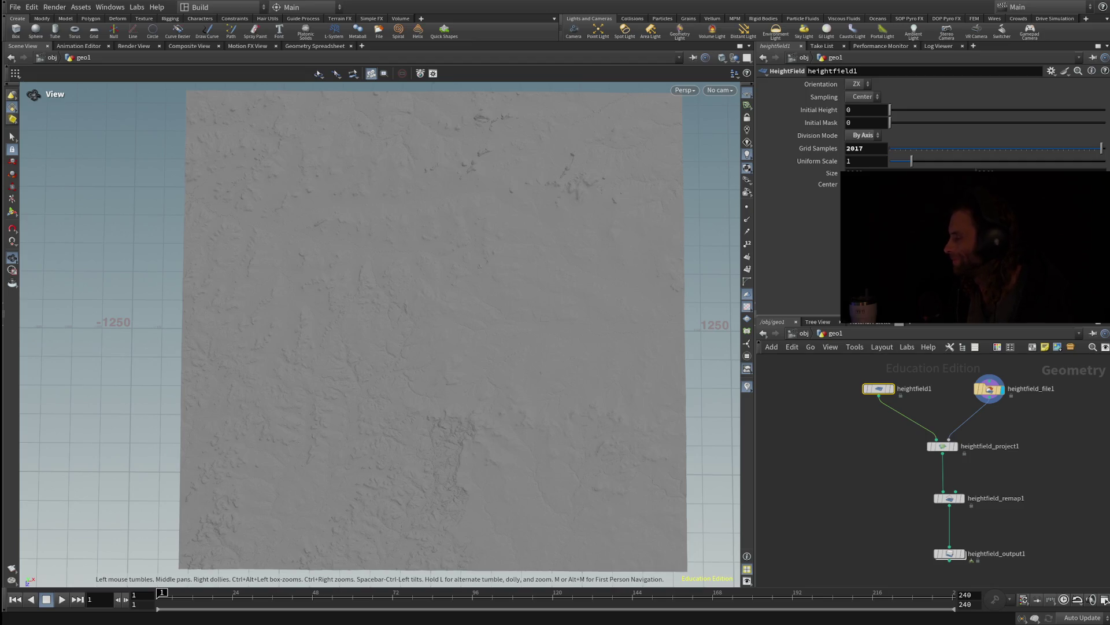
pyautogui.hotkey('alt', 'Tab')
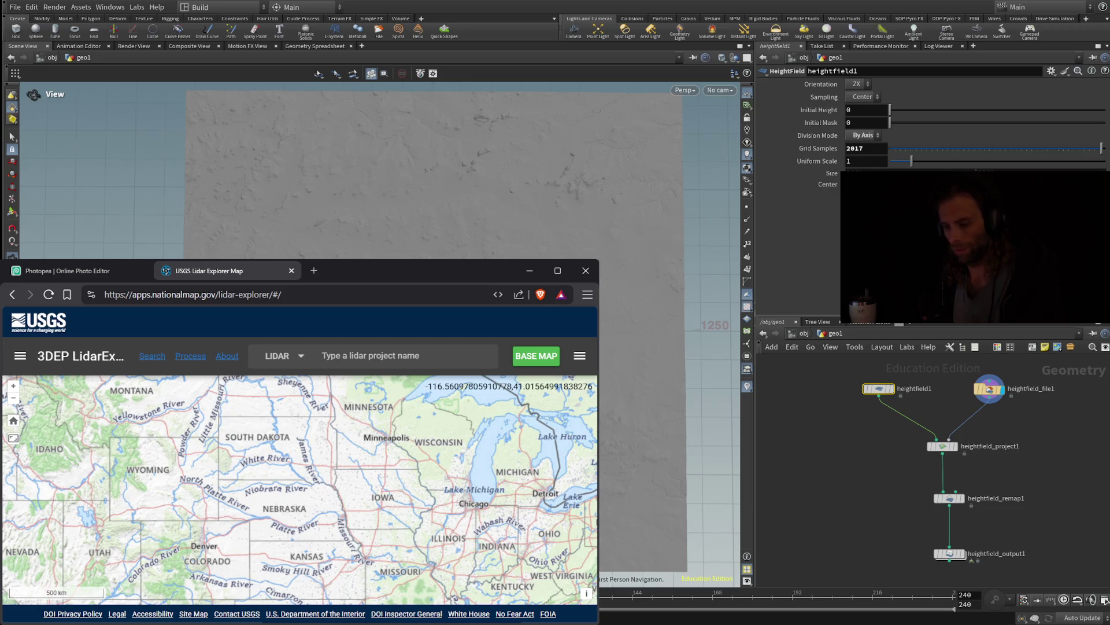
# Pan and zoom around North Dakota and pick a map tile as the area of interest
pyautogui.scroll(5, 265, 439)
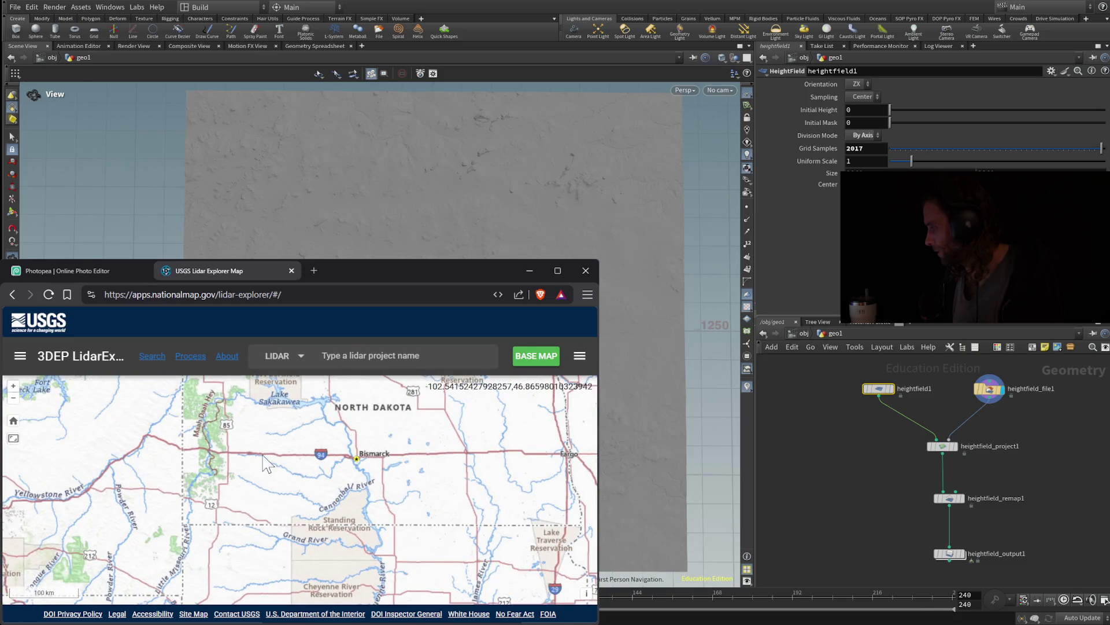
pyautogui.moveTo(220, 431); pyautogui.dragTo(218, 463)
pyautogui.scroll(2, 221, 463)
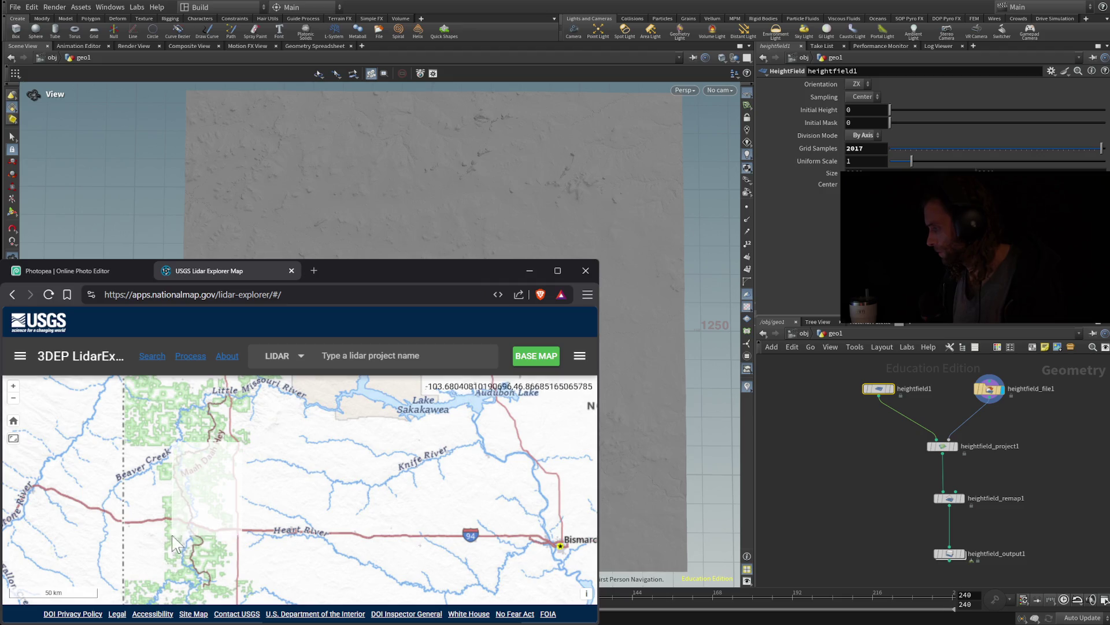
pyautogui.click(174, 513)
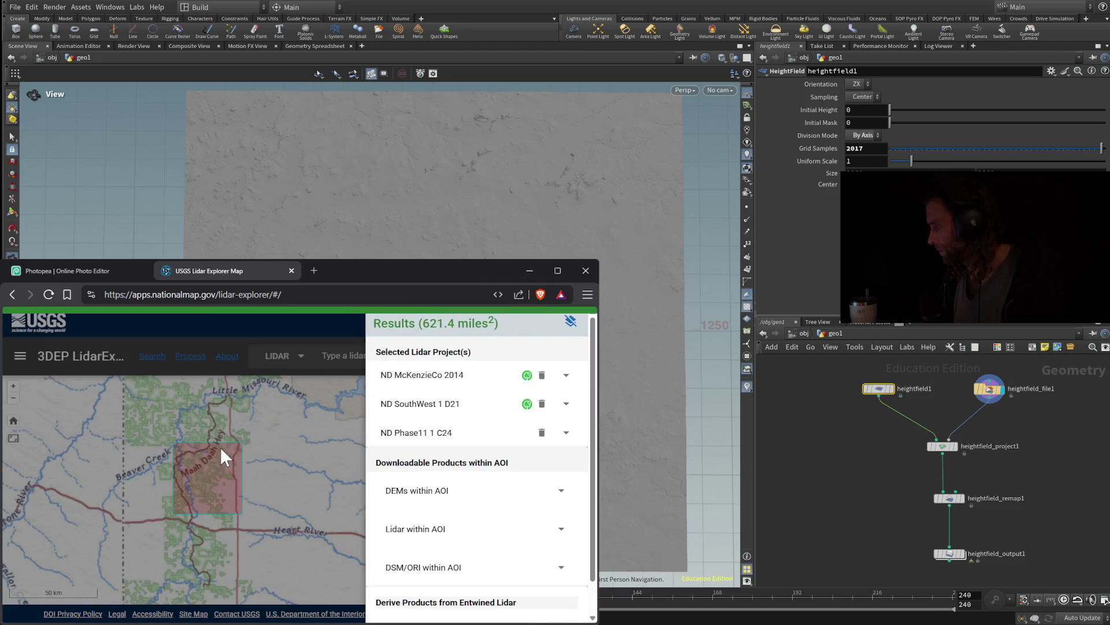
pyautogui.click(219, 429)
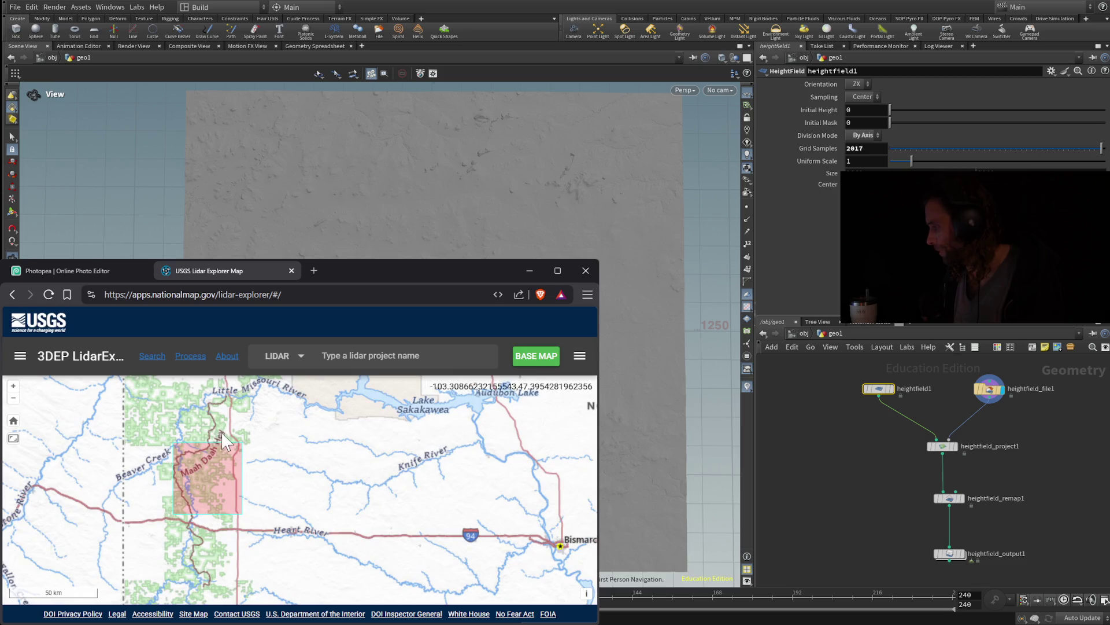
pyautogui.click(172, 506)
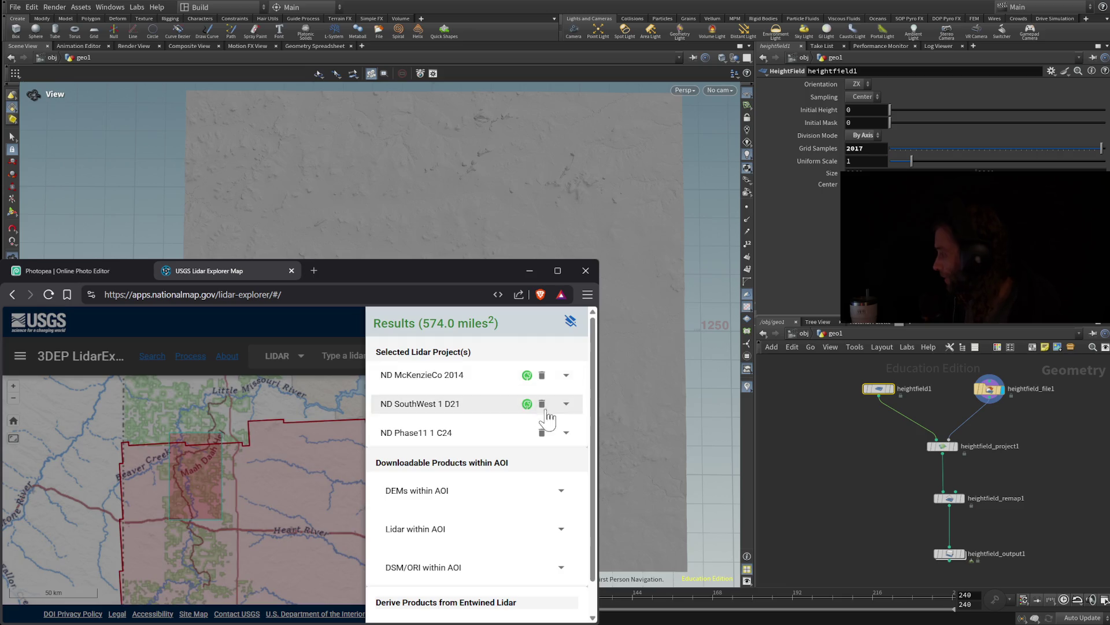
pyautogui.scroll(-1, 525, 496)
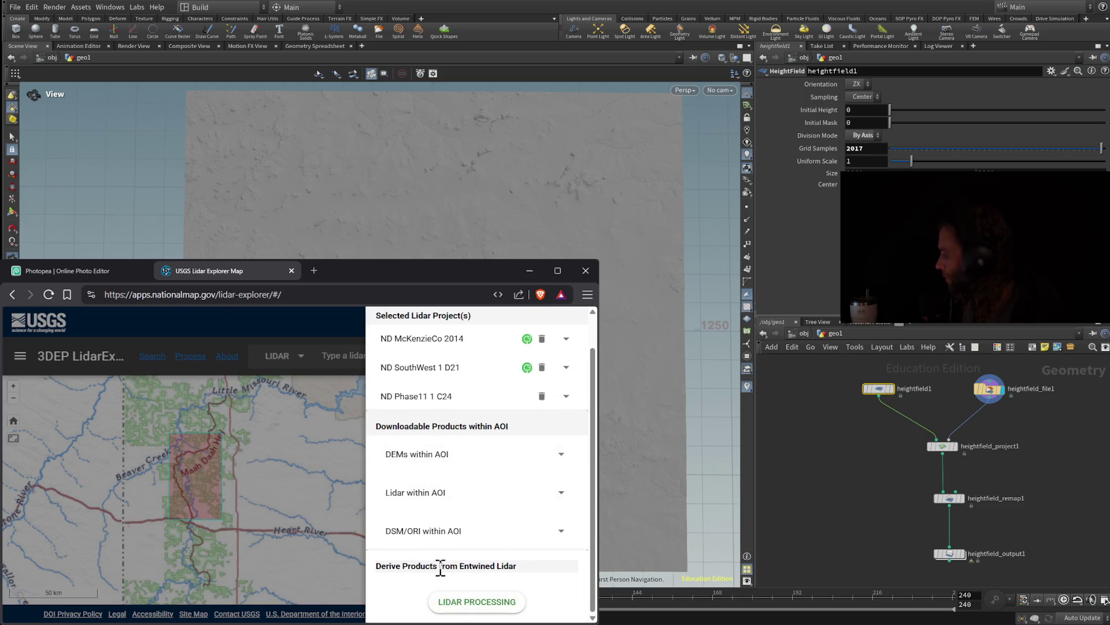
# Open the LIDAR PROCESSING page for ND_McKenzieCo_2014 and look through its form
pyautogui.click(473, 604)
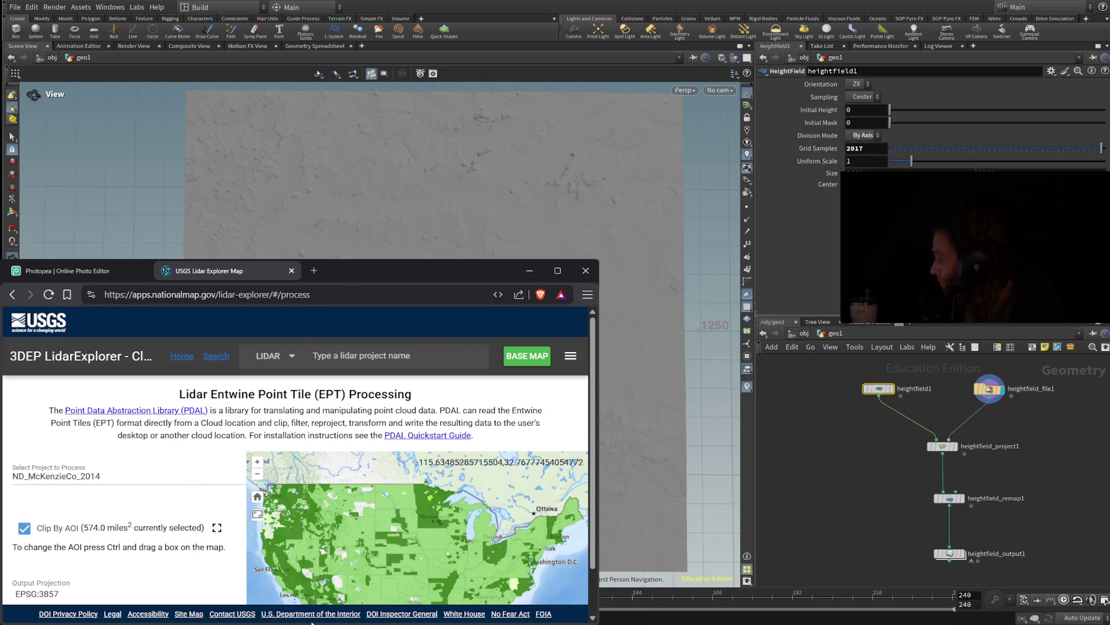
pyautogui.scroll(-1, 312, 622)
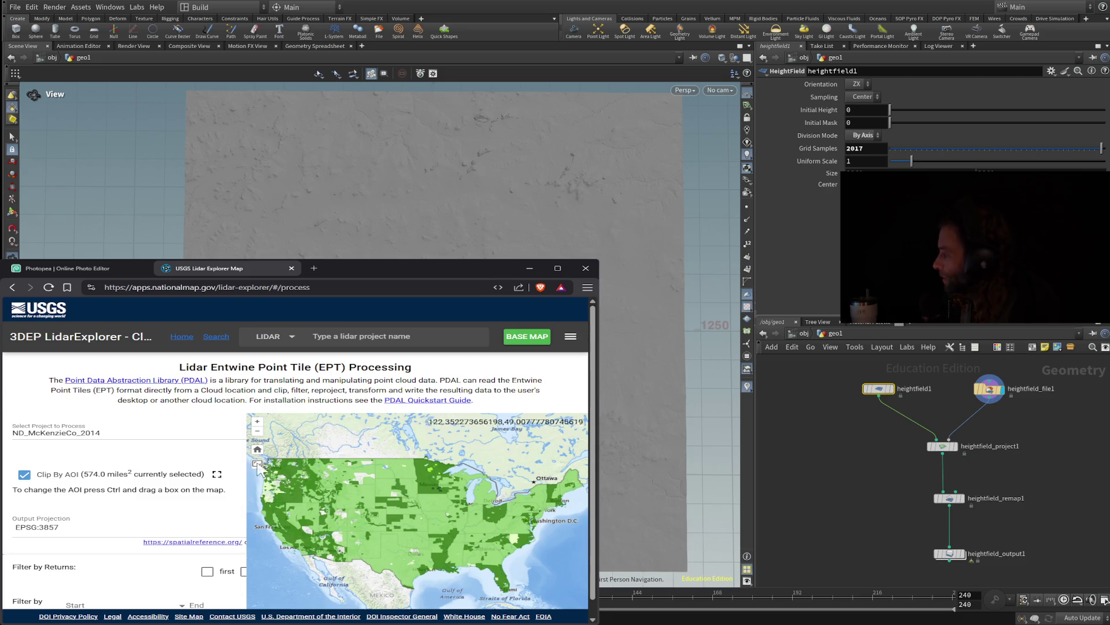
pyautogui.scroll(-2, 199, 499)
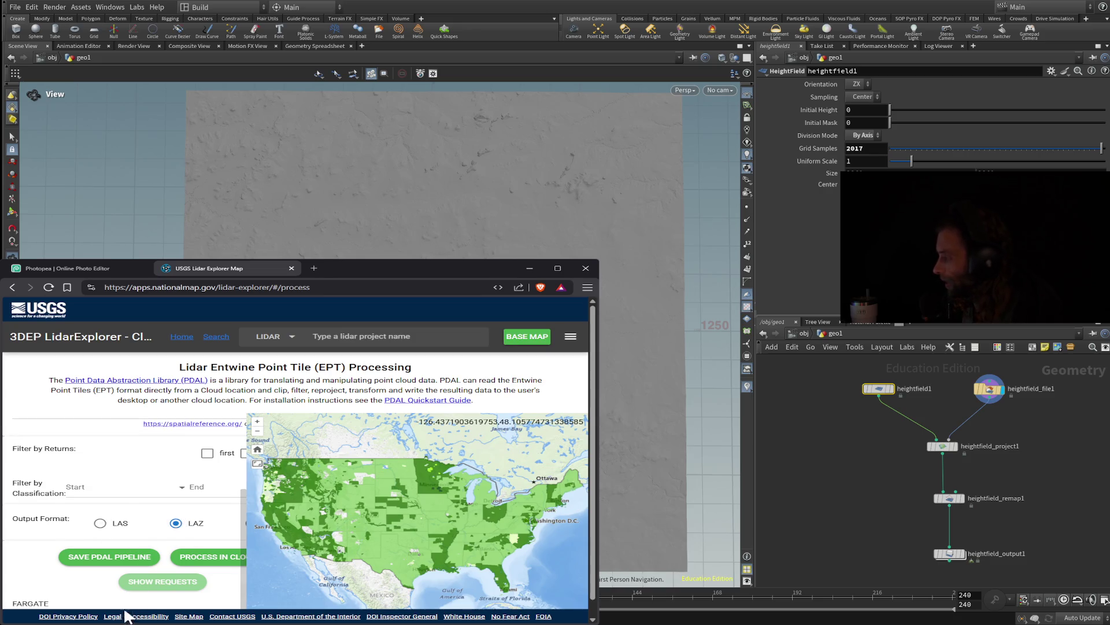
pyautogui.scroll(1, 248, 585)
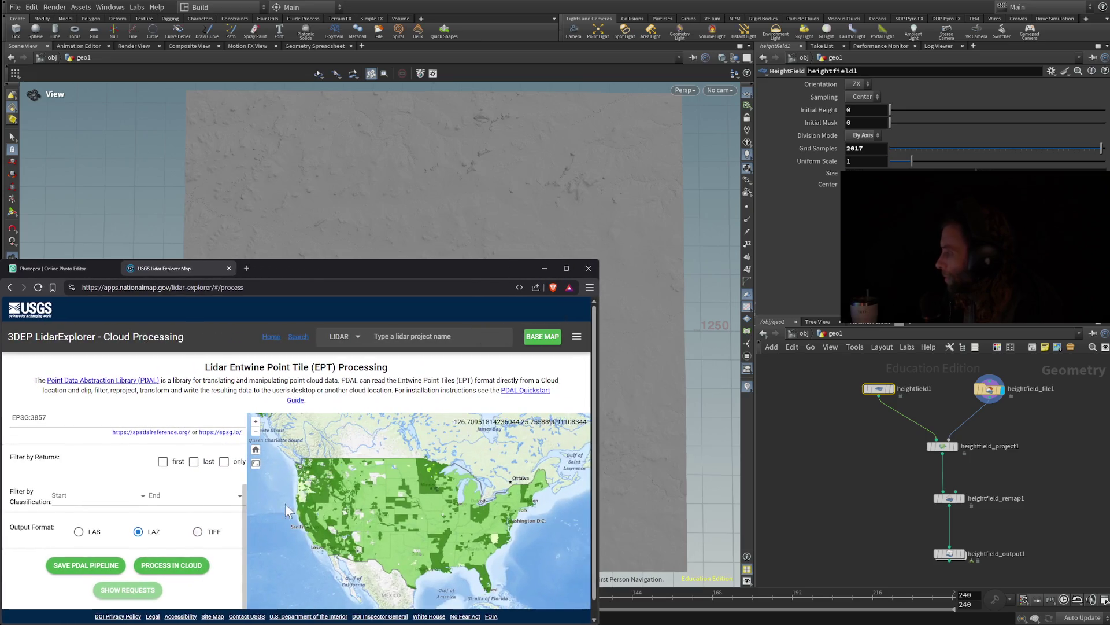
pyautogui.scroll(3, 407, 468)
pyautogui.scroll(3, 341, 474)
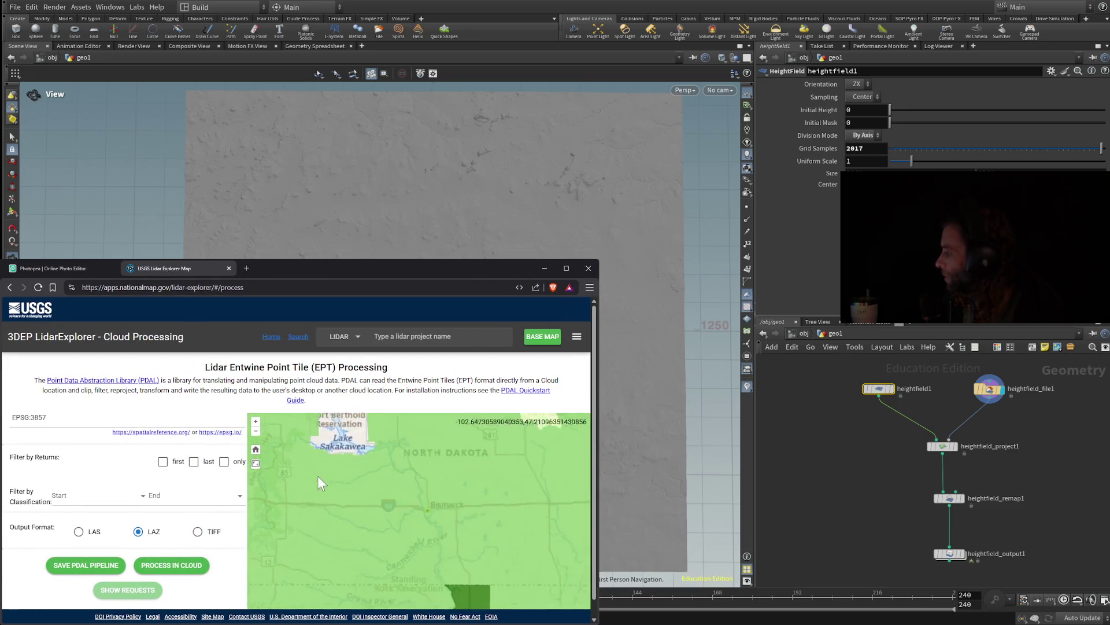
pyautogui.scroll(-1, 307, 457)
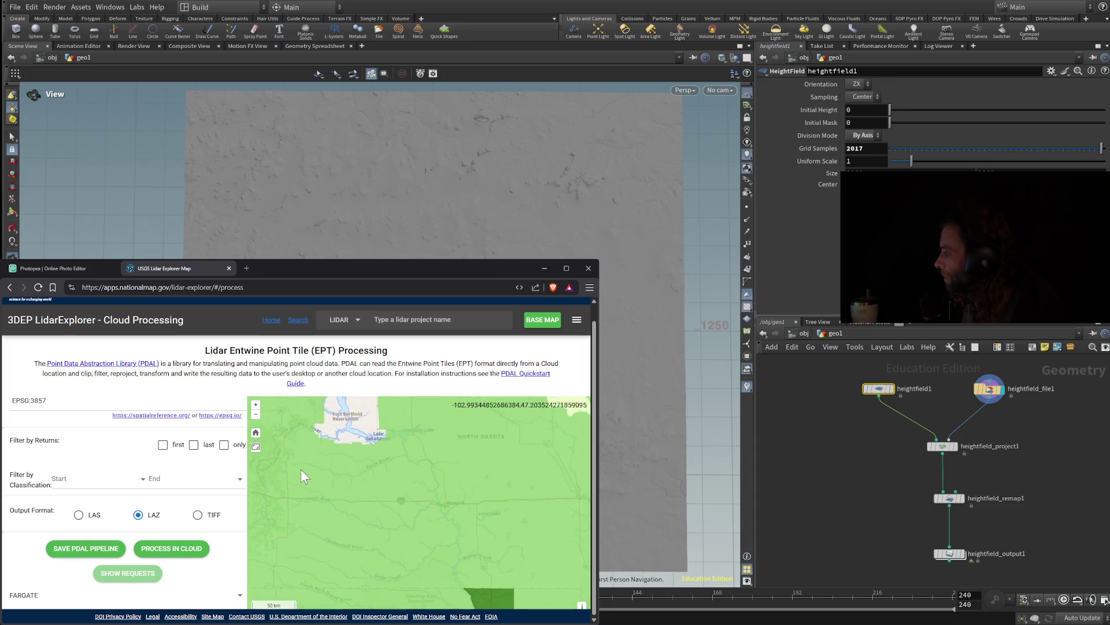
# Centre the map on the Fort Berthold Reservation and check the EPSG:3857 reference on epsg.io
pyautogui.moveTo(301, 470); pyautogui.dragTo(363, 506)
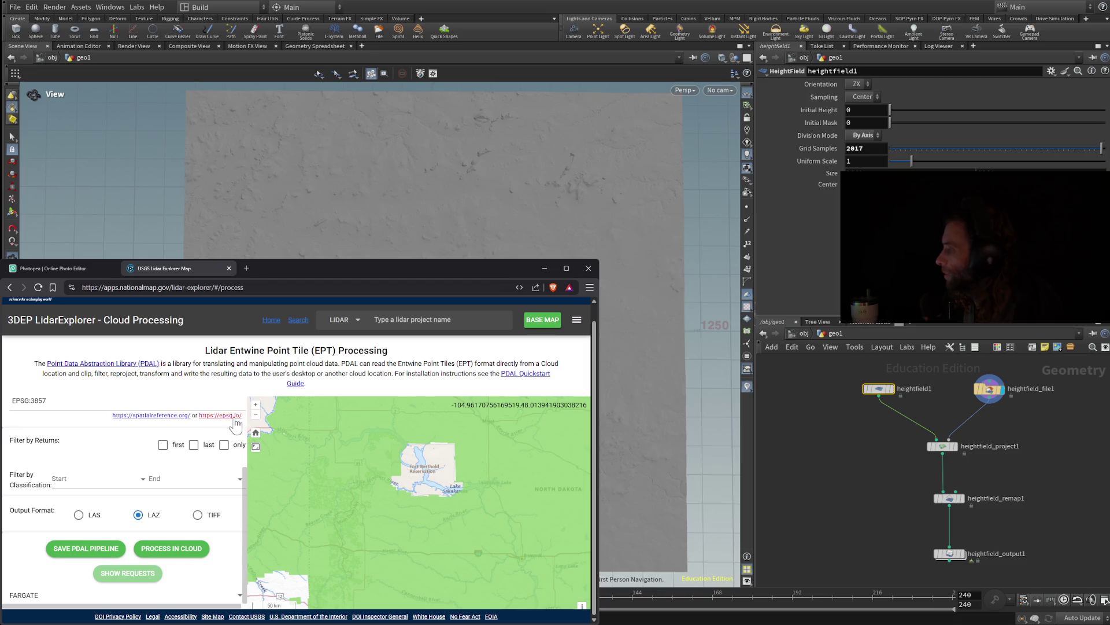
pyautogui.click(234, 421)
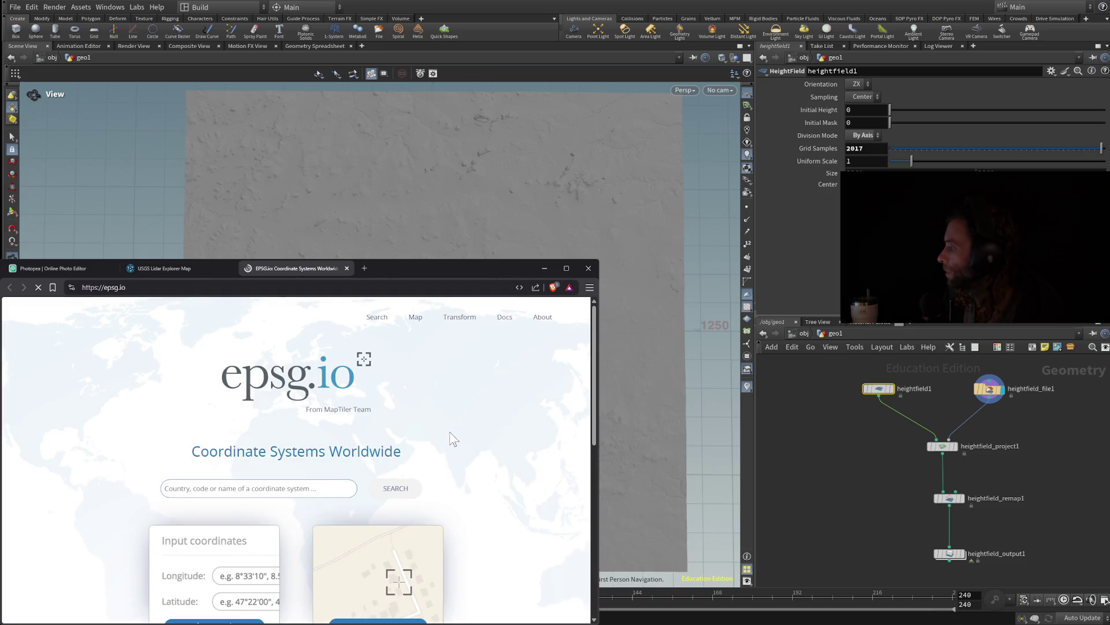
pyautogui.scroll(-5, 452, 425)
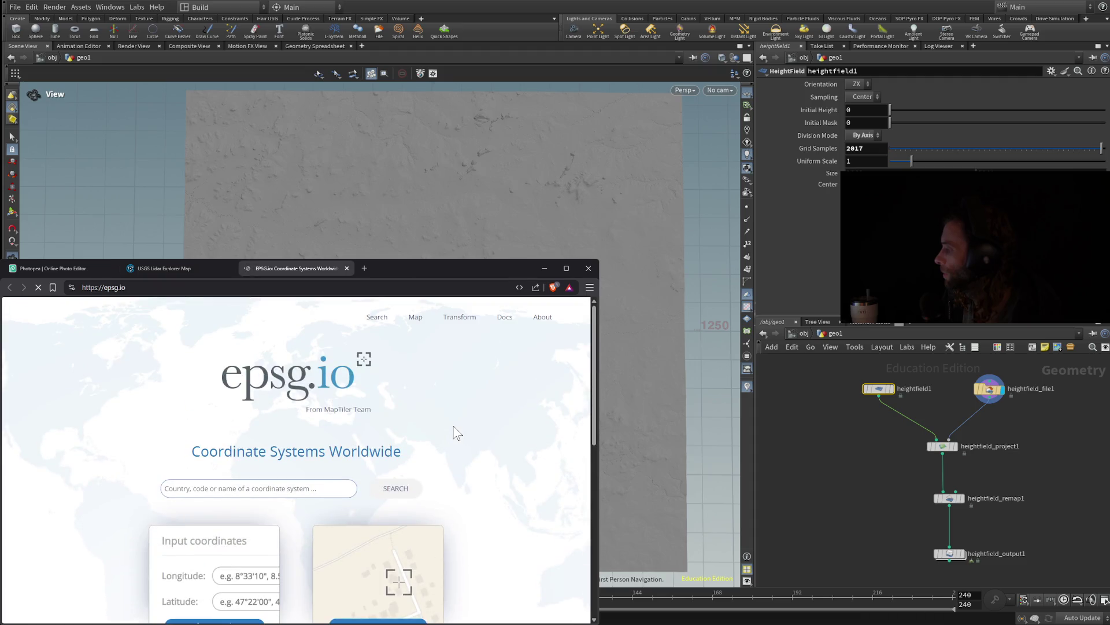
pyautogui.click(175, 269)
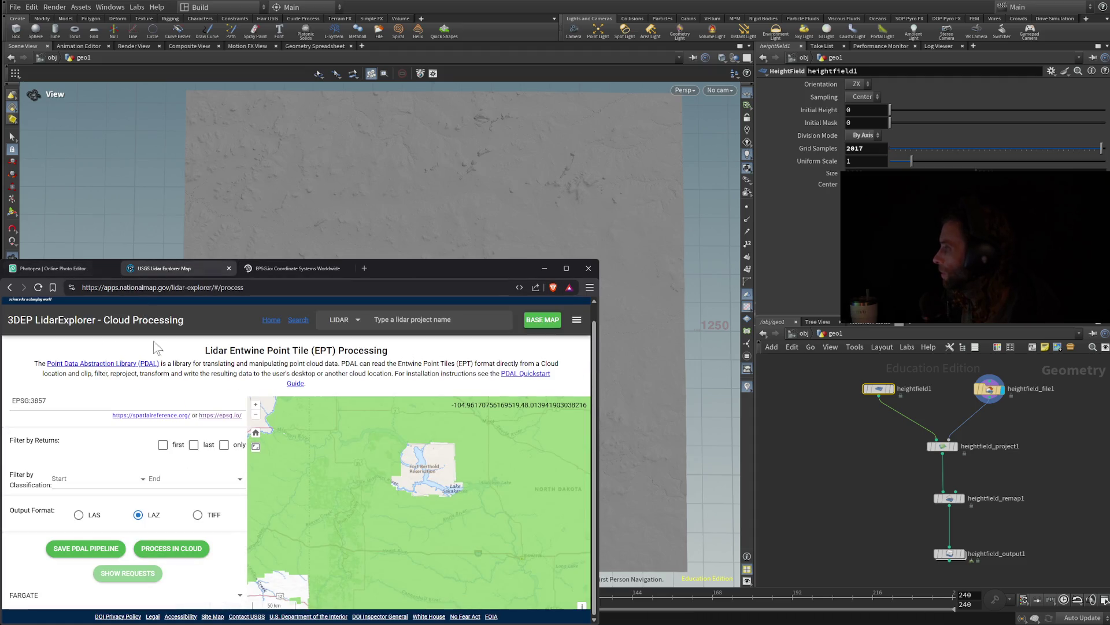
# Back in Photopea, select Layers 1 through 5 of the elevation tile in turn
pyautogui.click(81, 267)
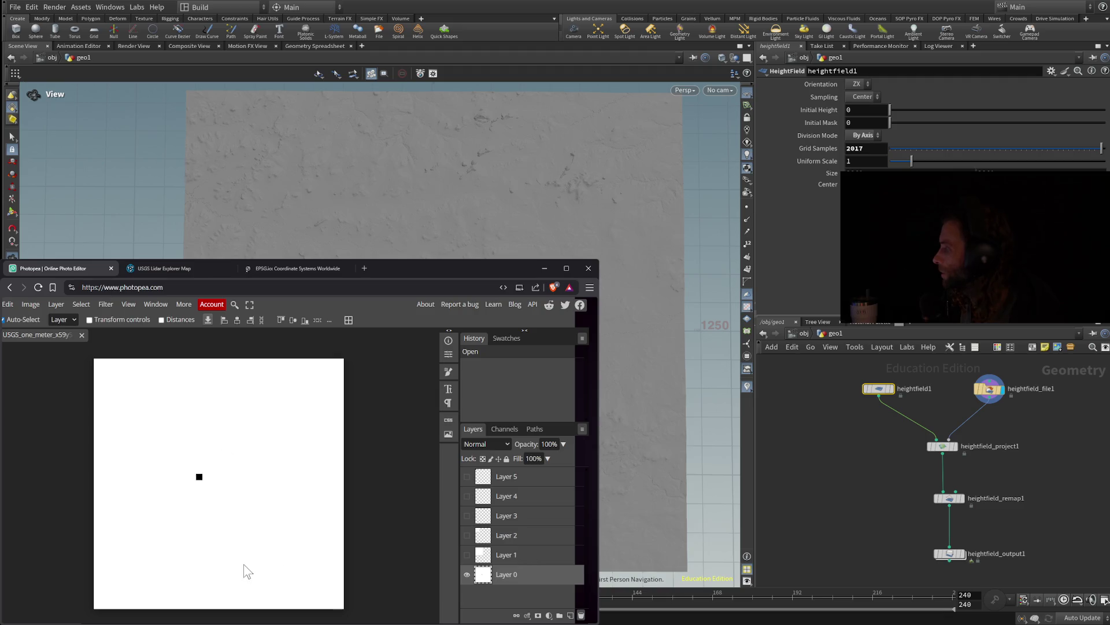
pyautogui.click(504, 554)
pyautogui.click(508, 538)
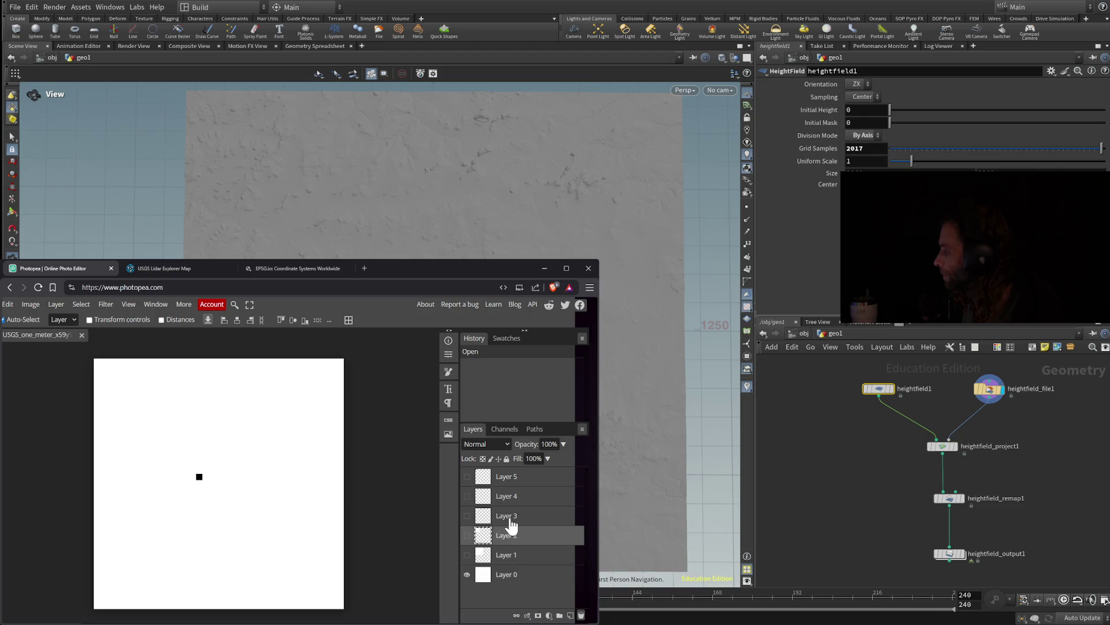
pyautogui.click(508, 516)
pyautogui.click(513, 497)
pyautogui.click(514, 478)
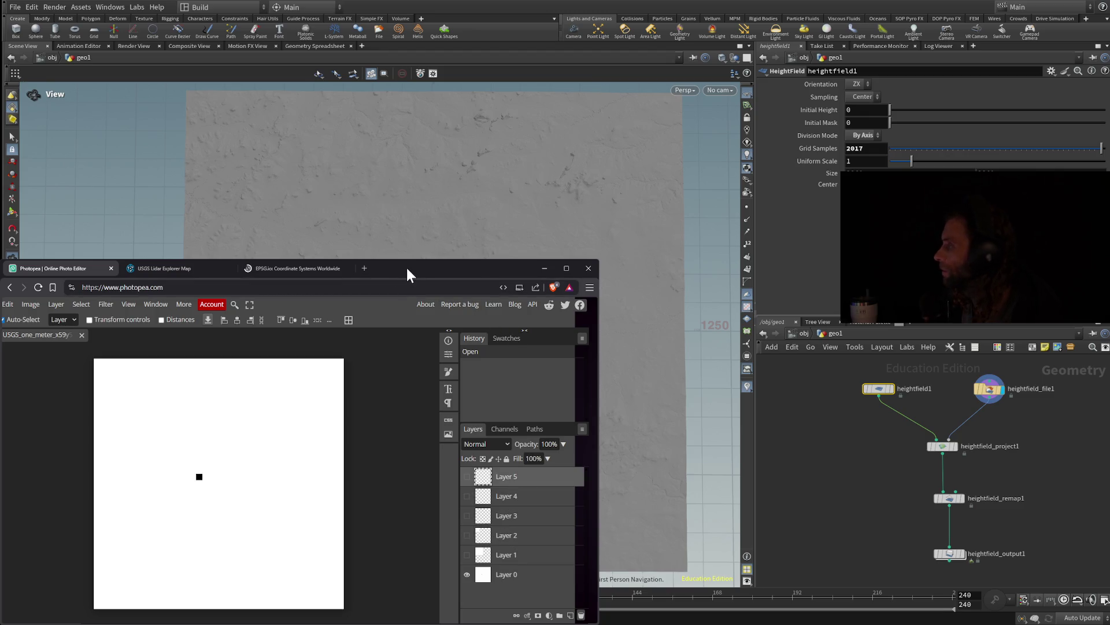
# Check the EPSG.io page, then reselect Layers 0–5 in Photopea to inspect each one
pyautogui.click(270, 267)
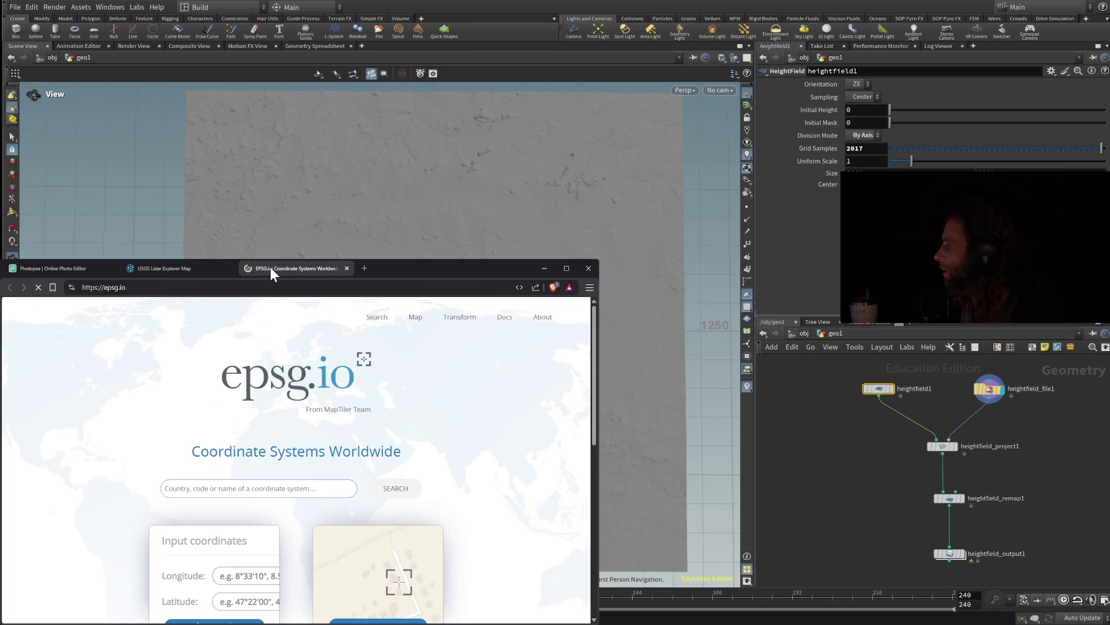
pyautogui.click(96, 267)
pyautogui.click(512, 497)
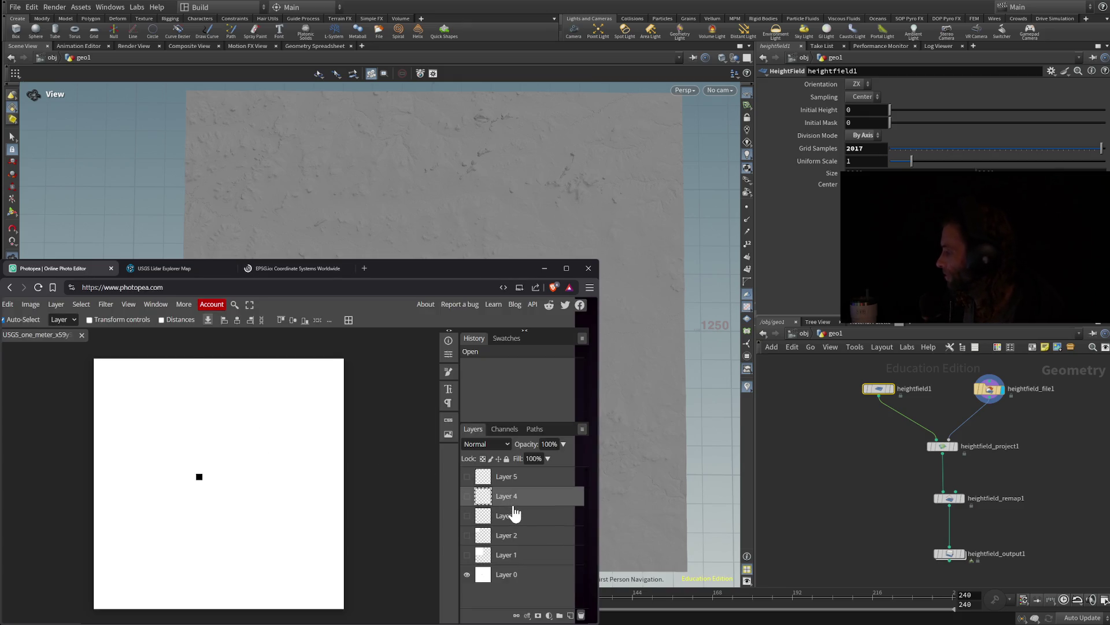
pyautogui.click(509, 516)
pyautogui.click(508, 537)
pyautogui.click(509, 556)
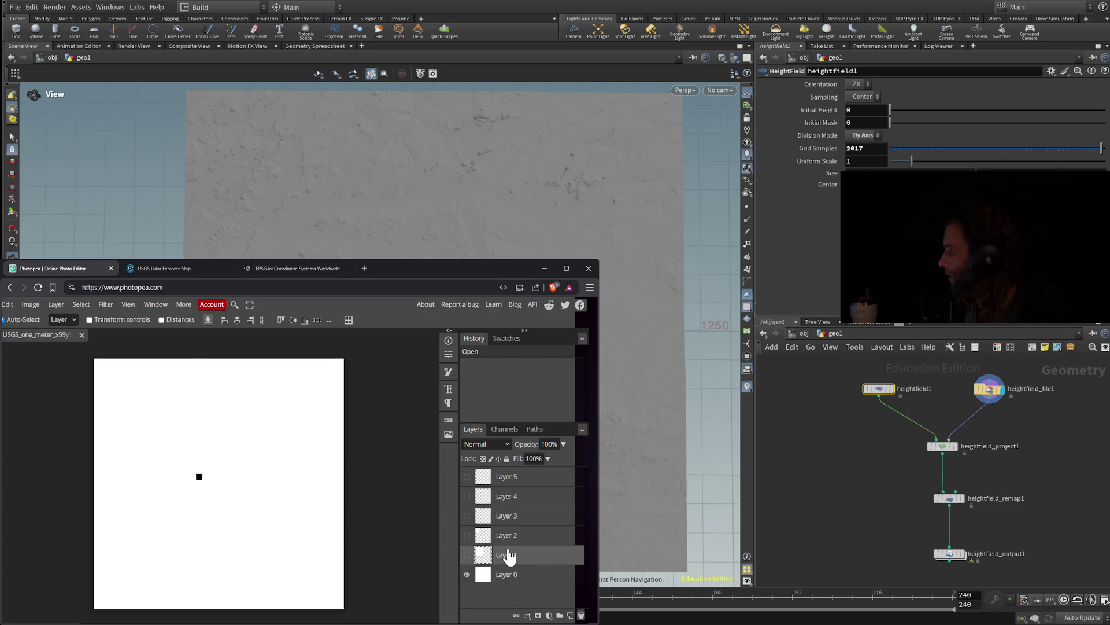
pyautogui.click(503, 573)
pyautogui.click(504, 560)
pyautogui.click(504, 535)
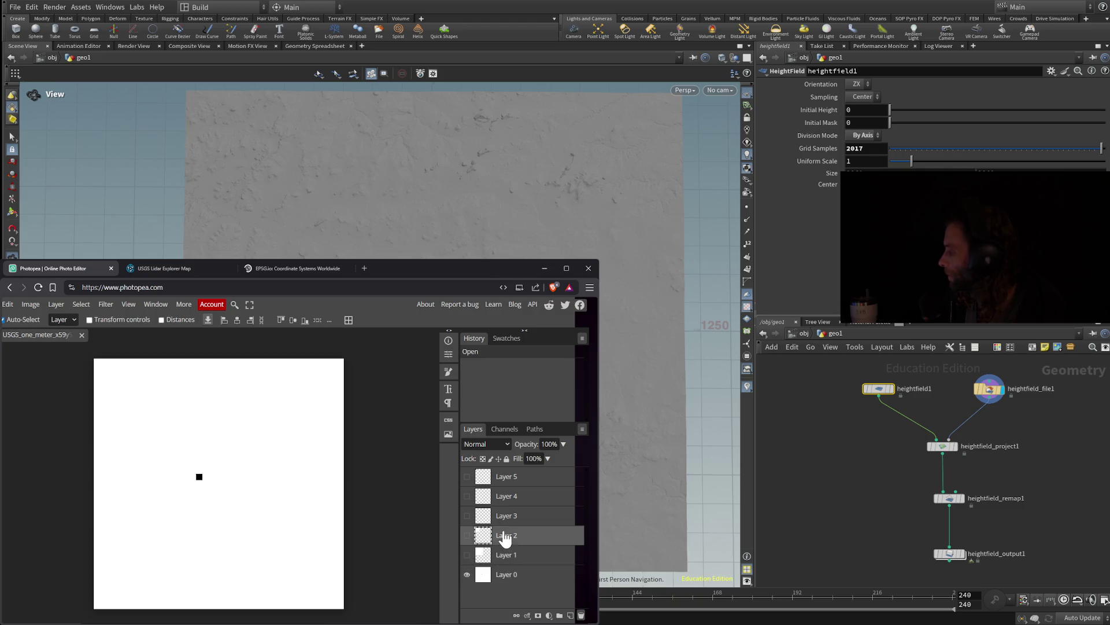
pyautogui.click(505, 516)
pyautogui.click(507, 497)
pyautogui.click(507, 478)
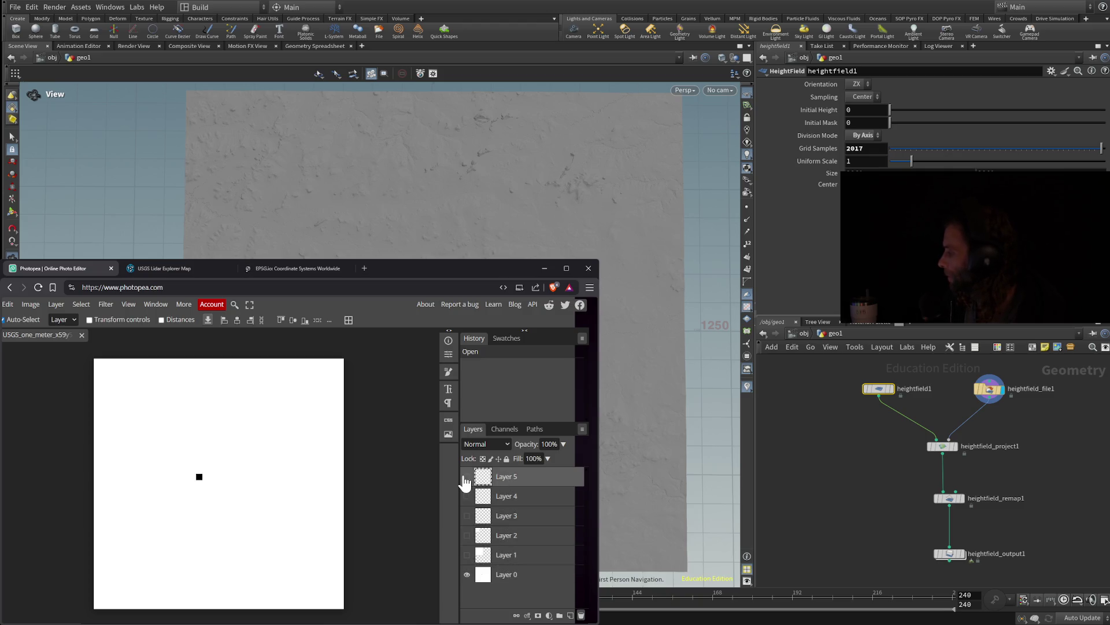
# Turn on visibility for Layers 5, 3, 2 and 1 so every layer shows
pyautogui.click(466, 476)
pyautogui.click(467, 476)
pyautogui.click(467, 479)
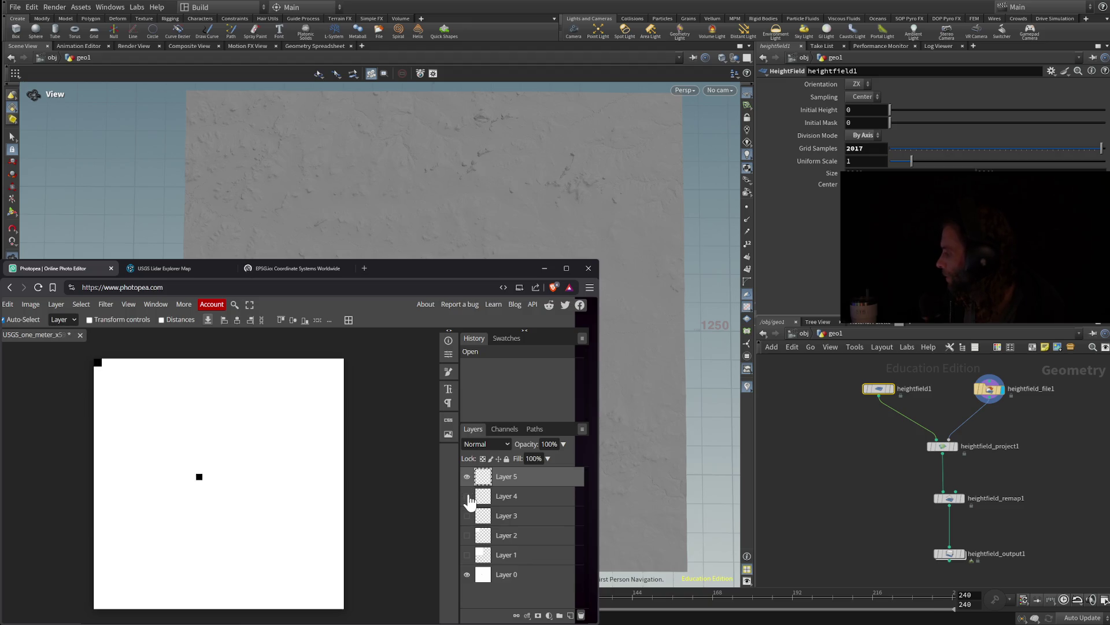
pyautogui.click(466, 515)
pyautogui.click(466, 535)
pyautogui.click(467, 556)
pyautogui.click(468, 555)
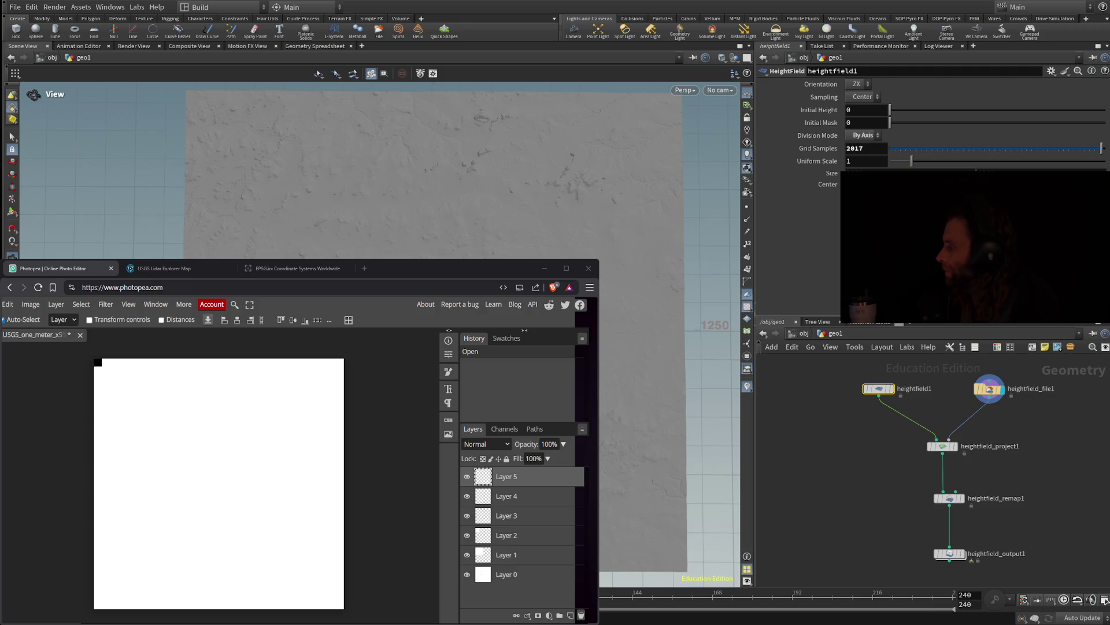
# Close the Photopea tab and return to the main LidarExplorer map
pyautogui.click(111, 269)
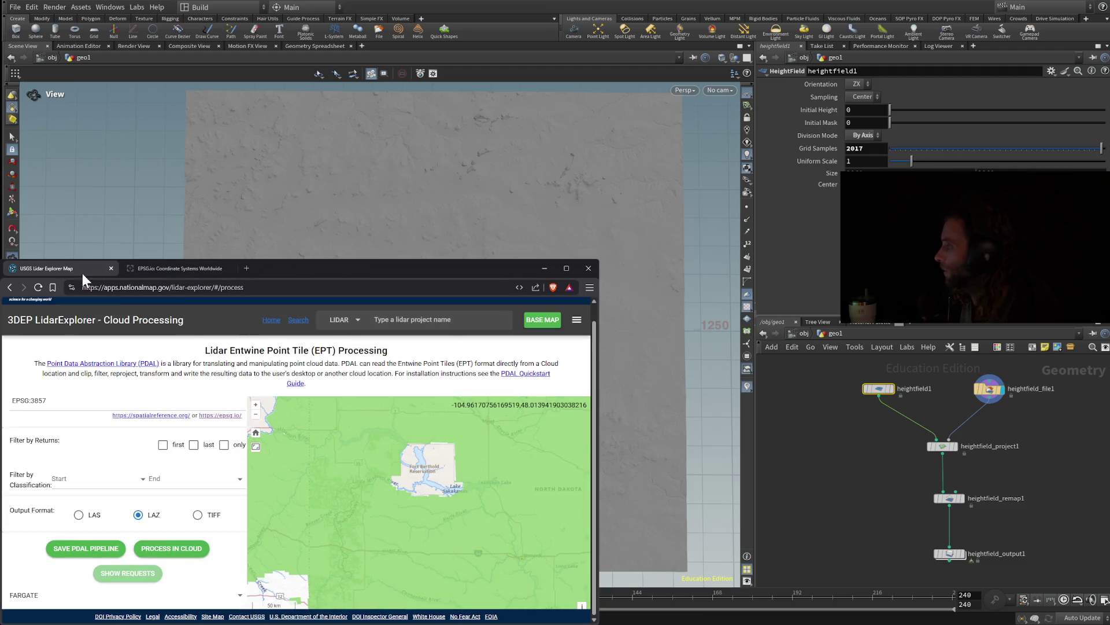
pyautogui.scroll(1, 127, 356)
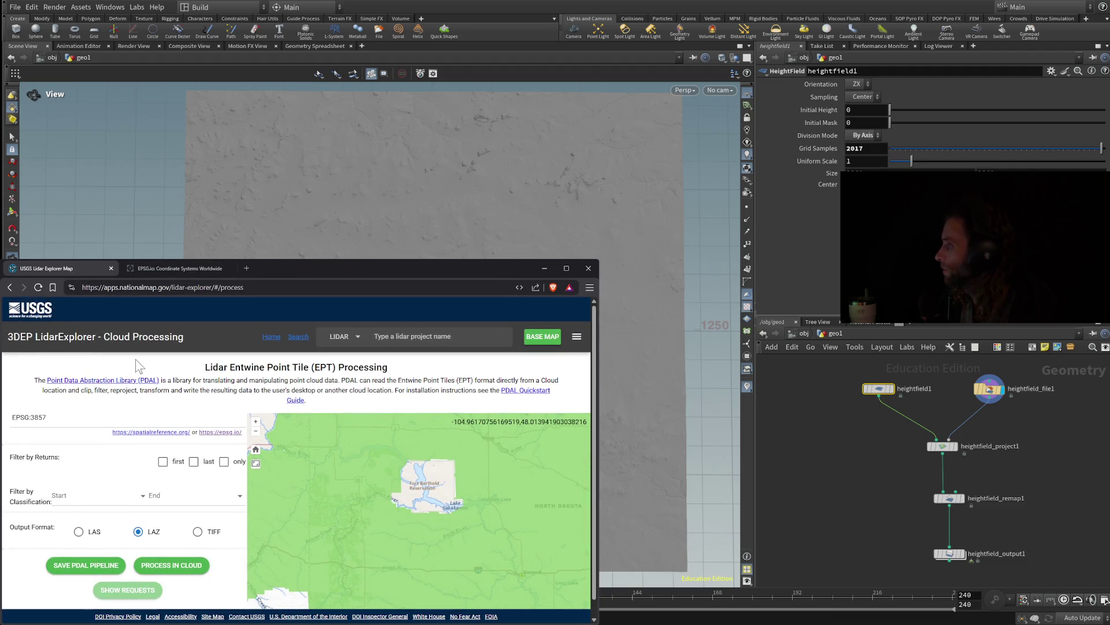
pyautogui.click(10, 287)
# Expand DSM/ORI within AOI and Lidar within AOI, which fails with a 10000ms timeout
pyautogui.scroll(-1, 486, 509)
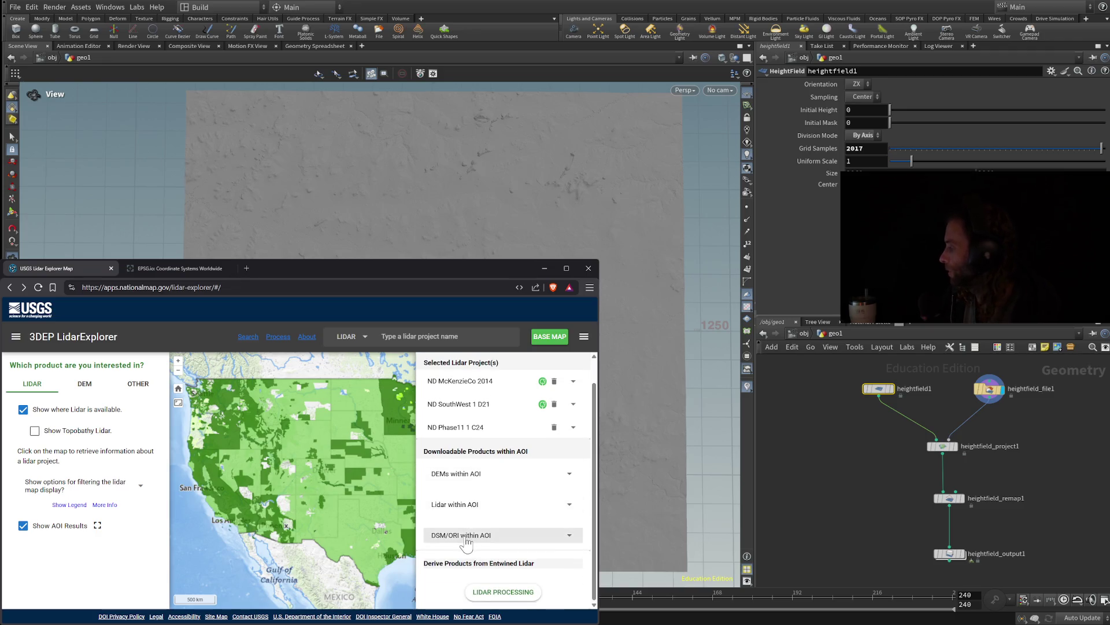
pyautogui.click(492, 535)
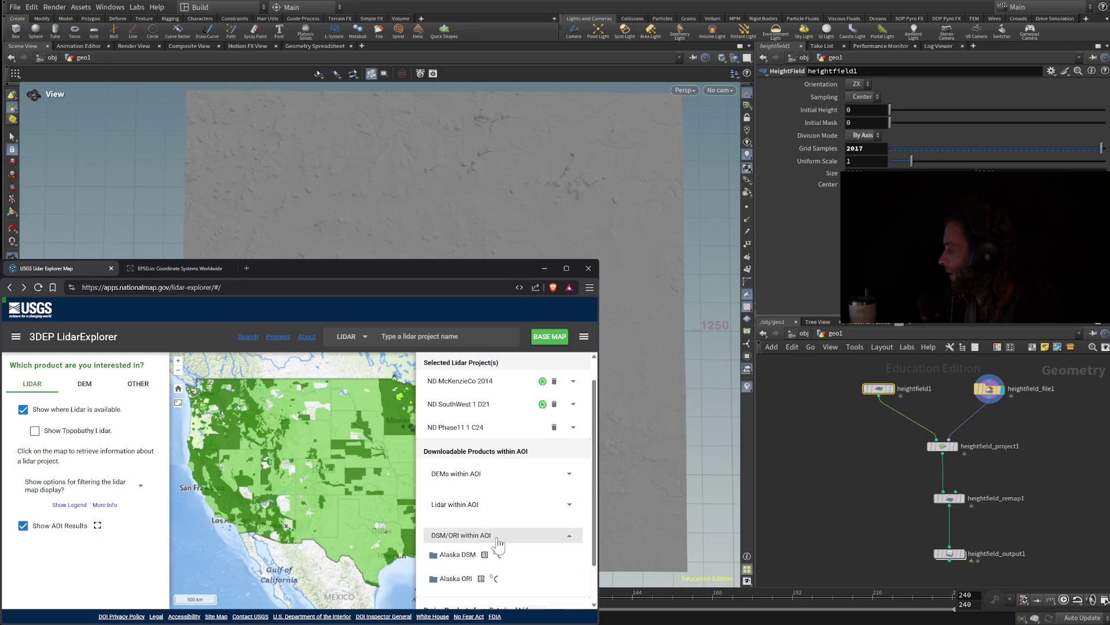
pyautogui.click(529, 504)
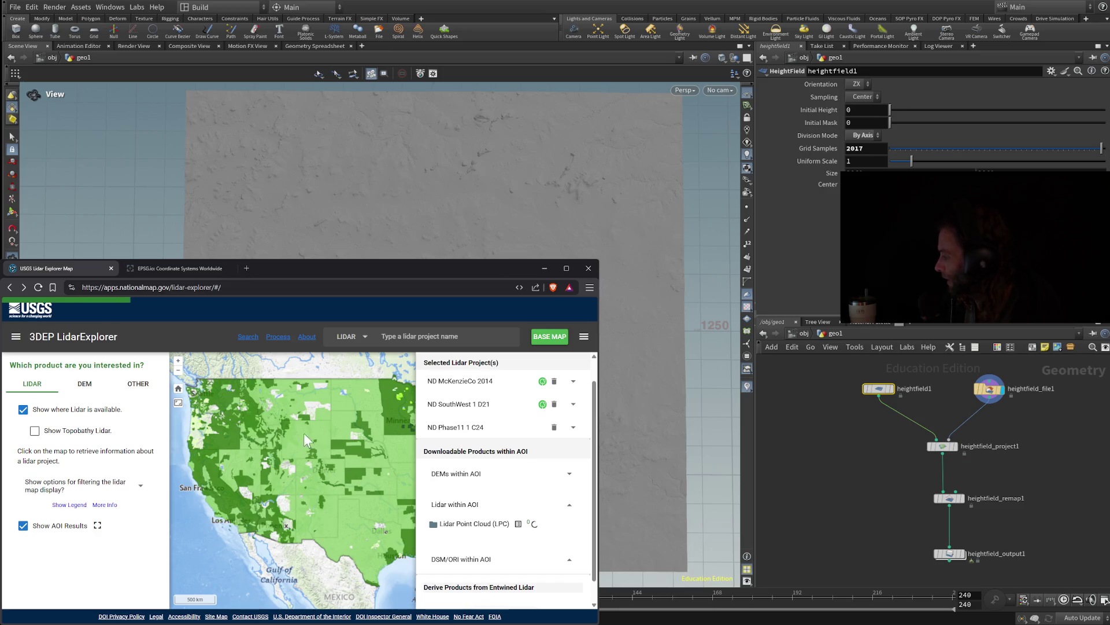
pyautogui.scroll(3, 304, 432)
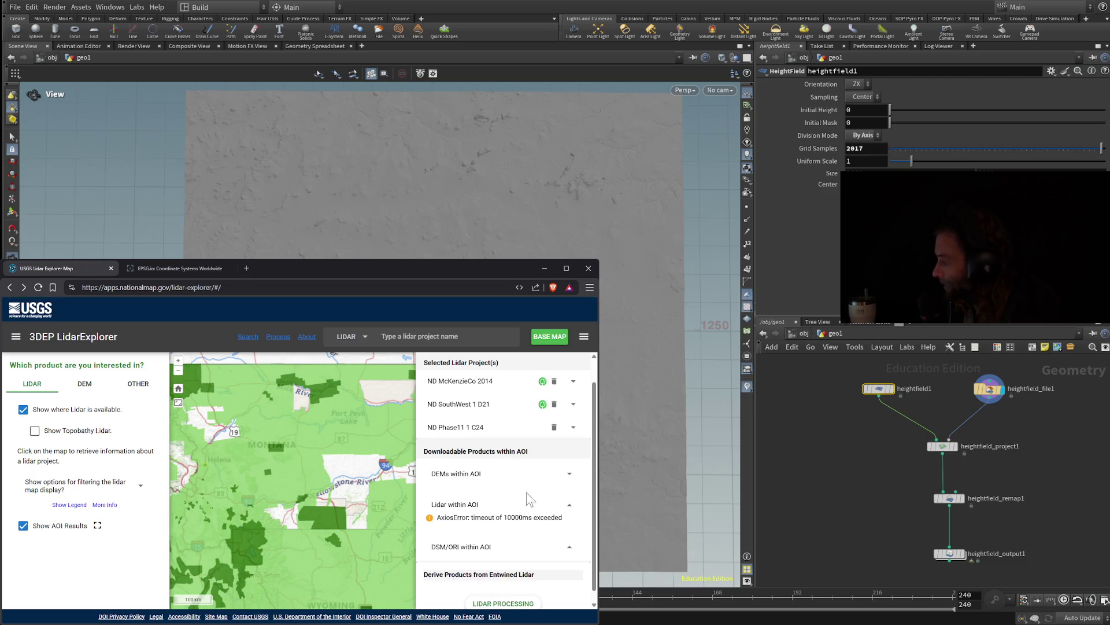
# Collapse and re-expand Lidar within AOI and list the Lidar Point Cloud (LPC) files
pyautogui.click(568, 506)
pyautogui.click(568, 505)
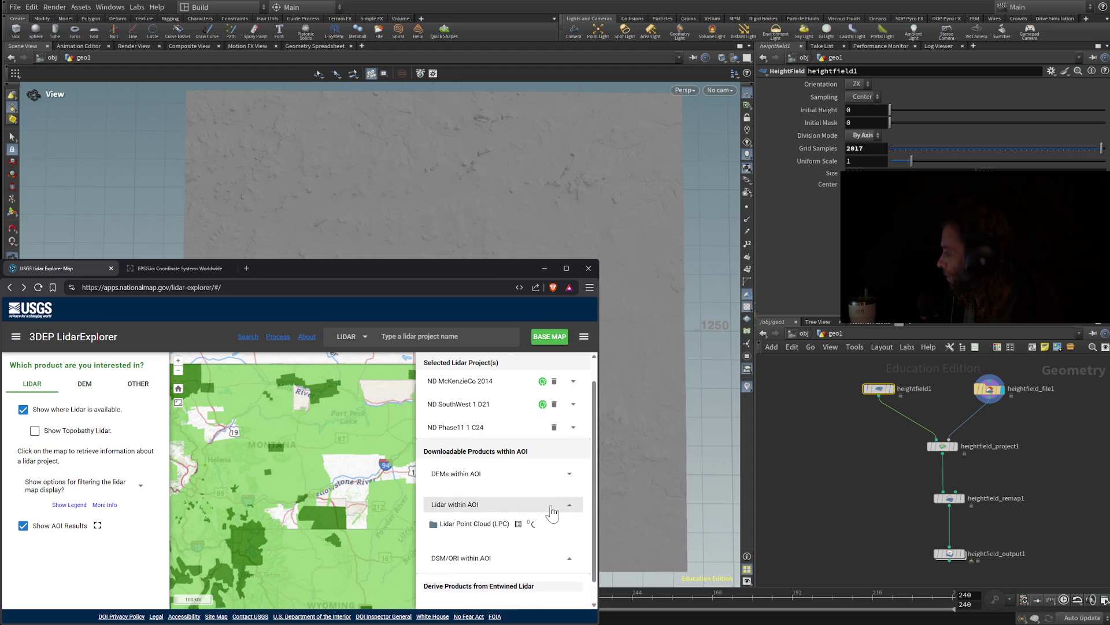
pyautogui.click(518, 524)
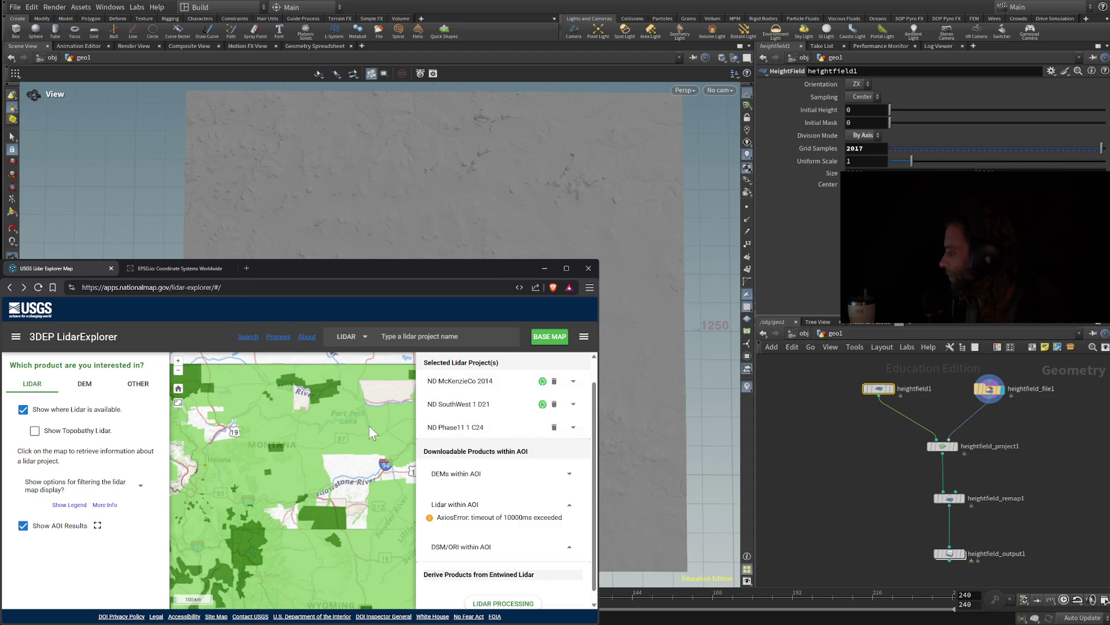
# Zoom the map to center it on Fort Berthold
pyautogui.scroll(-1, 226, 423)
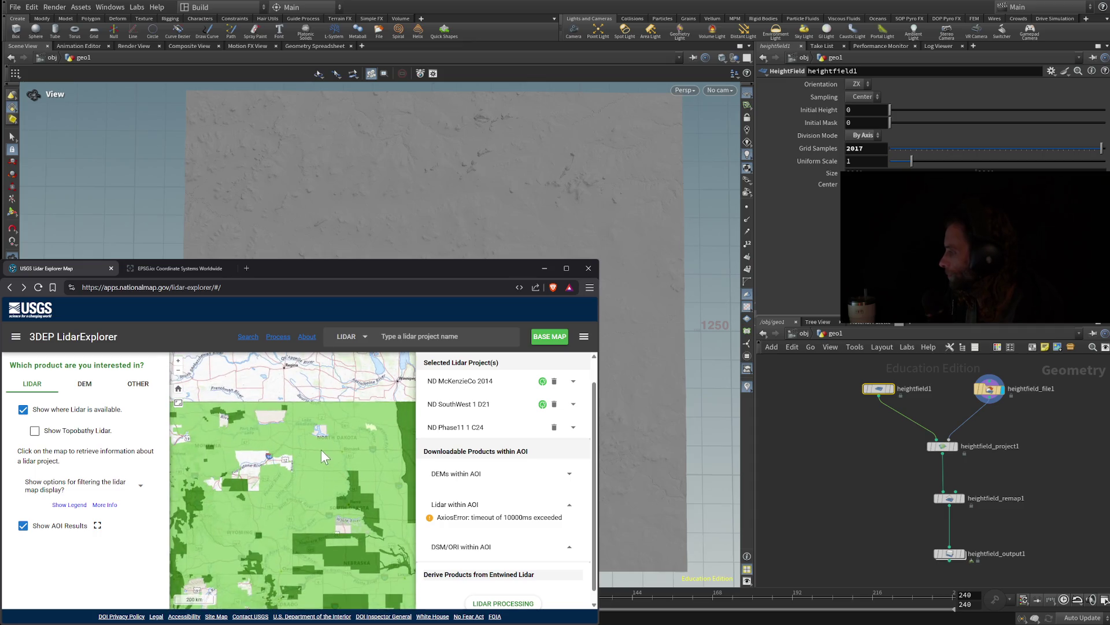
pyautogui.scroll(2, 321, 457)
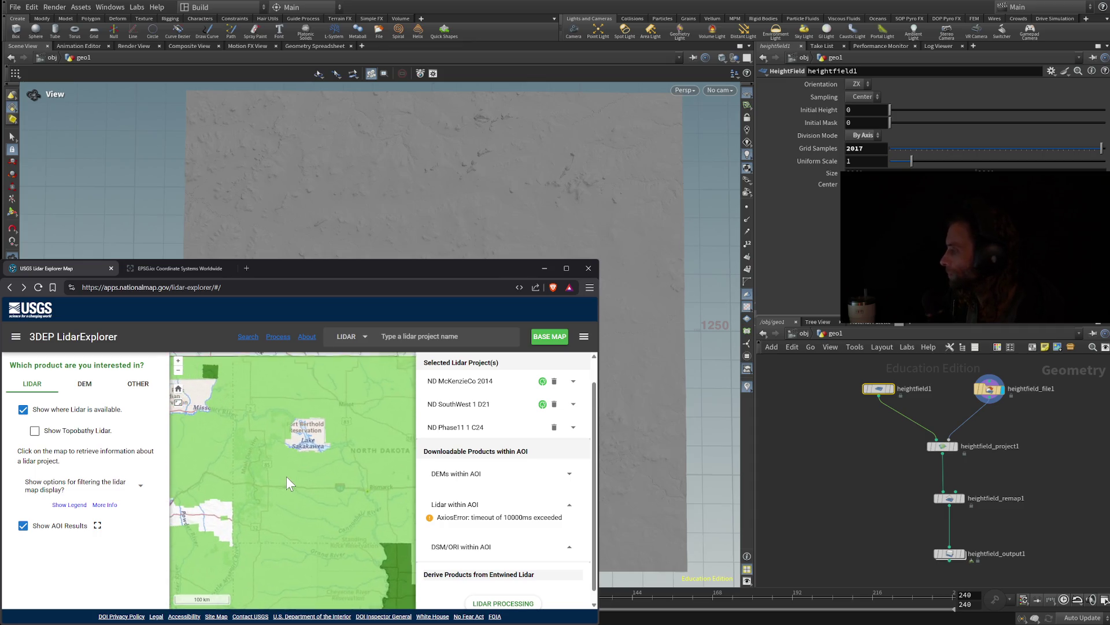
pyautogui.scroll(1, 268, 470)
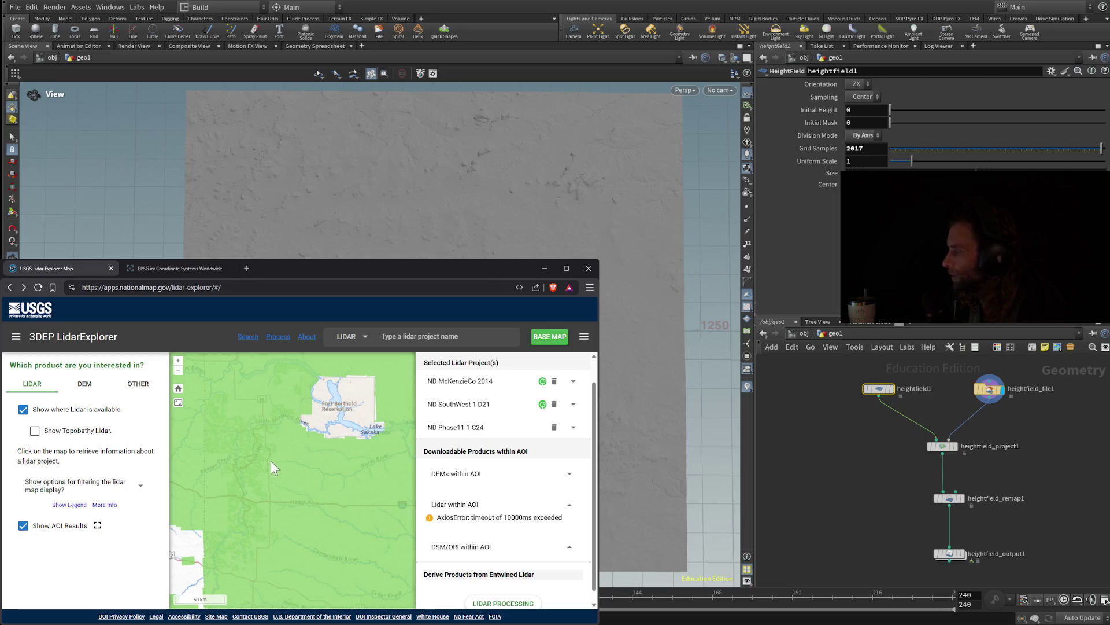